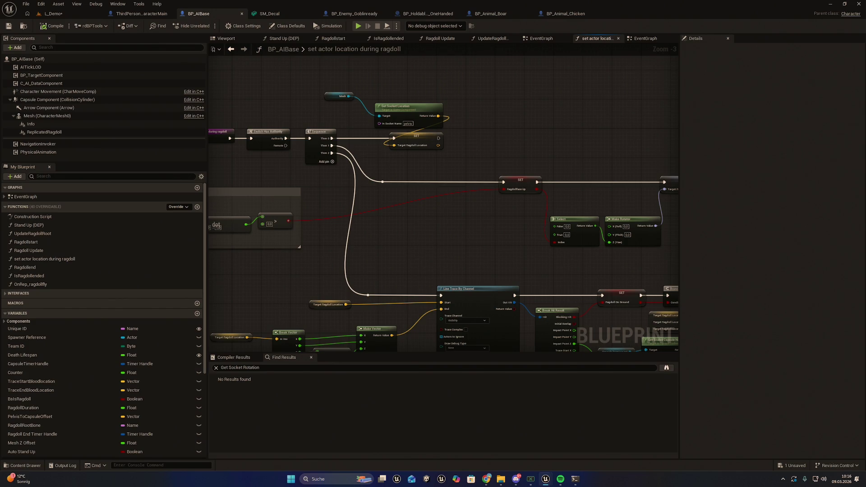
Step: Pull a Make Rot from X node off the vector Subtract result, then delete it as a mistake
key("alt+Tab")
left_click_drag(482, 263, 511, 248)
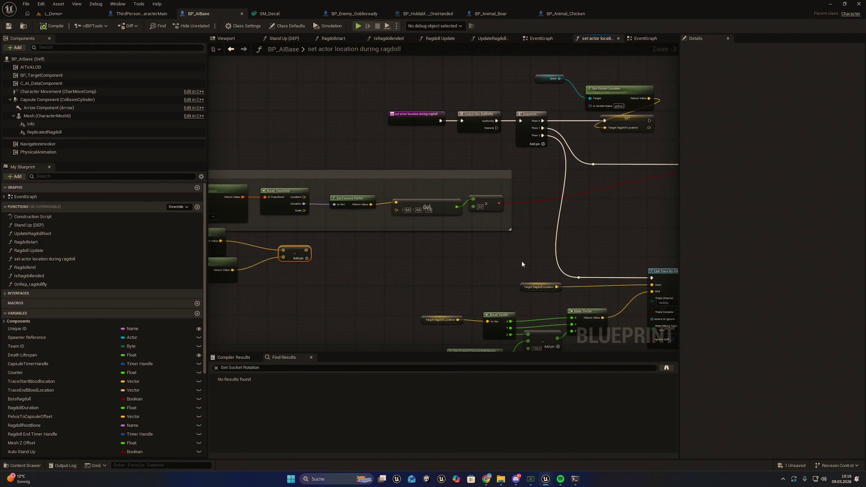
left_click_drag(413, 249, 437, 245)
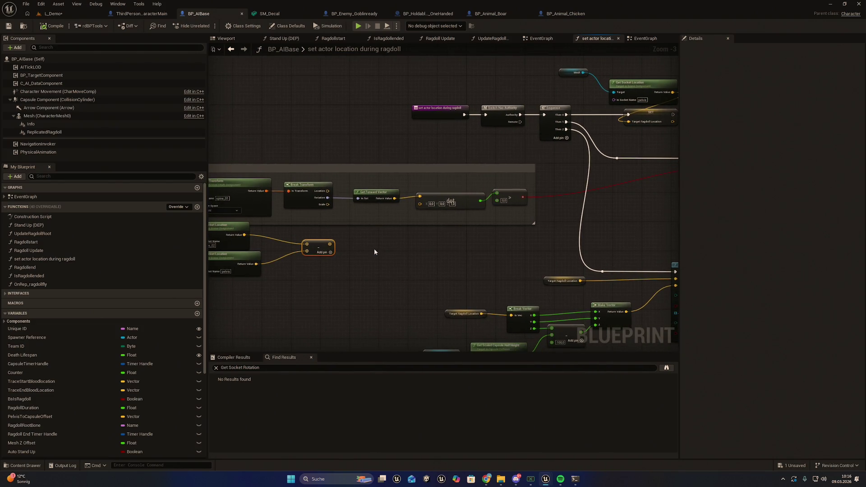
left_click_drag(330, 244, 358, 247)
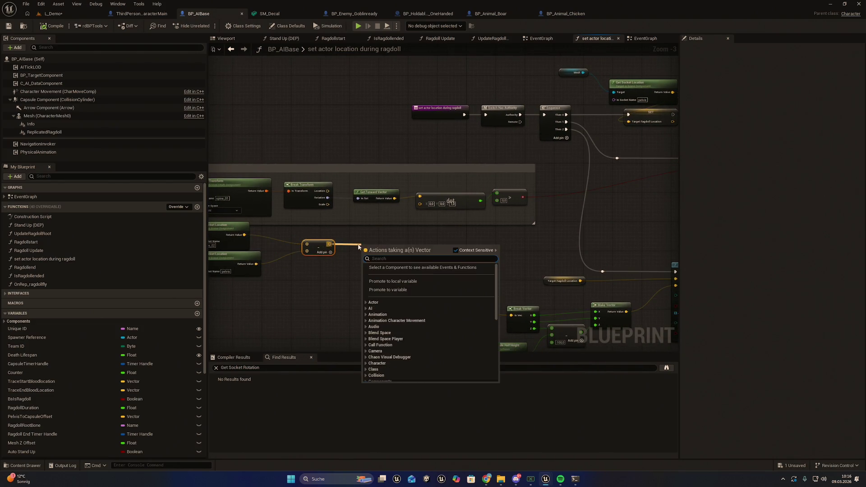
type("rotation")
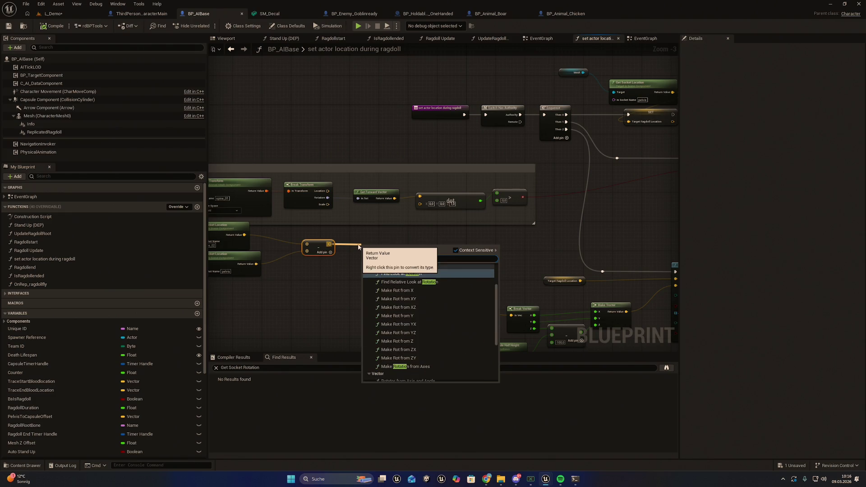
key("Down")
key("Down")
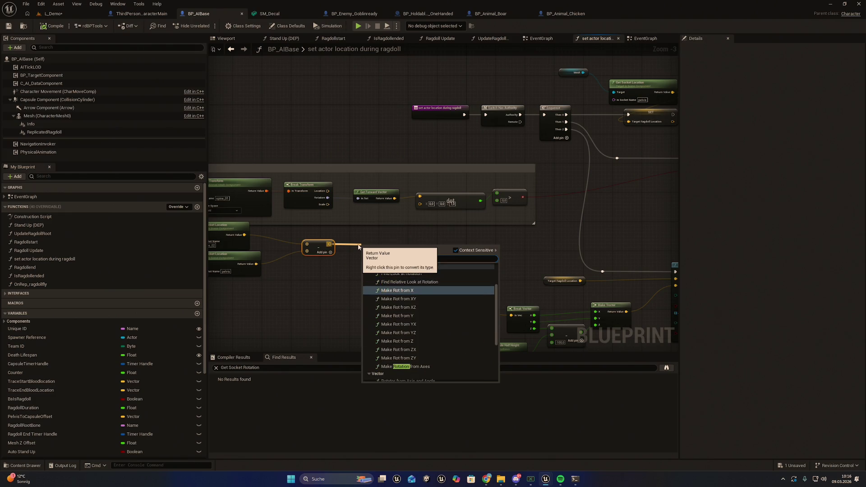
key("Return")
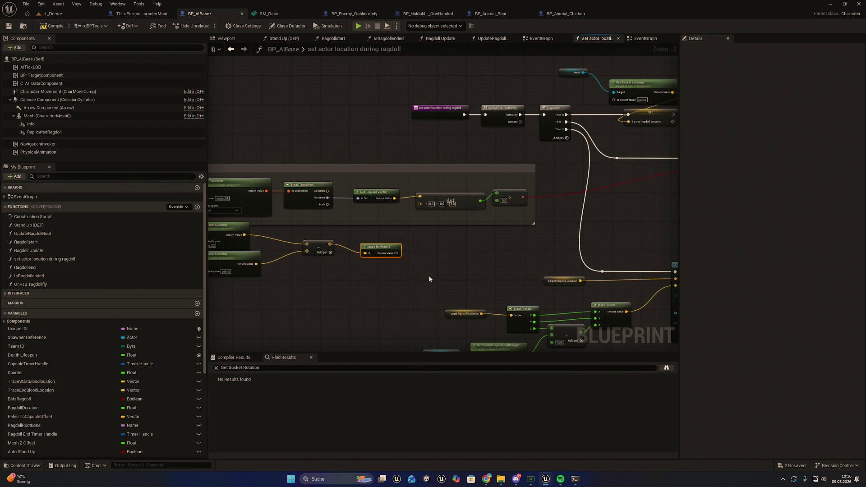
scroll(443, 271, "up", 3)
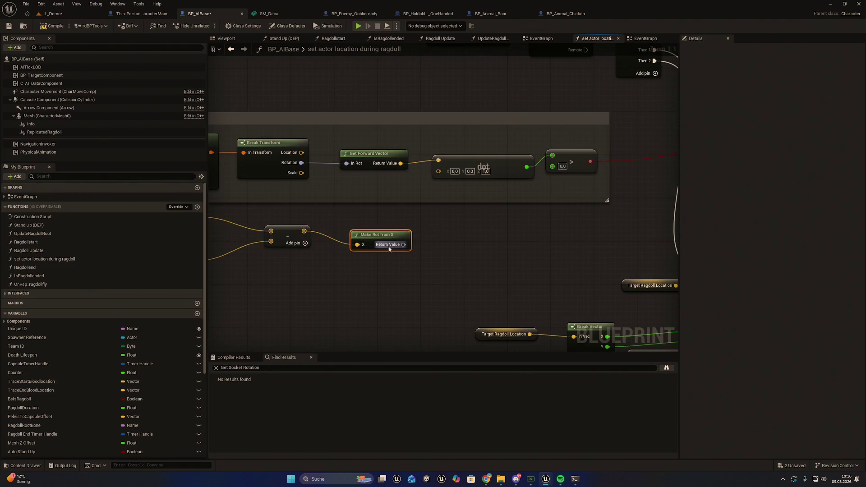
key("Delete")
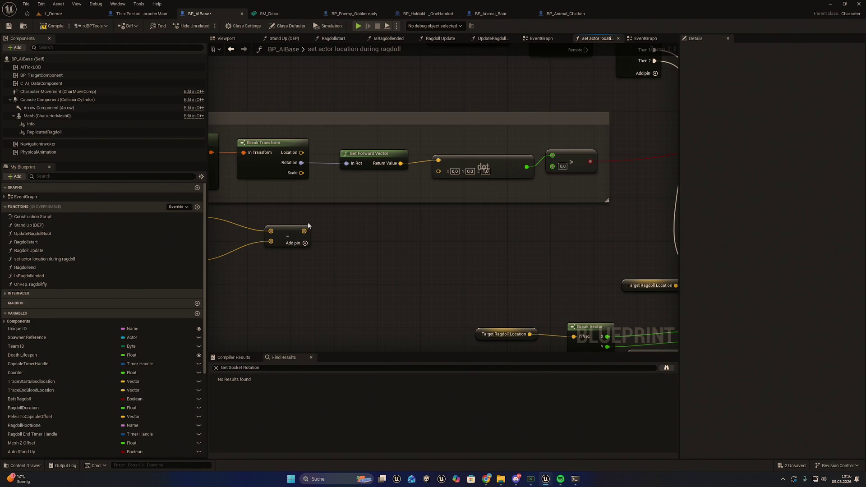
Step: Add a Rotation From X Vector node fed by the vector Subtract result
left_click_drag(304, 231, 367, 233)
type("rota")
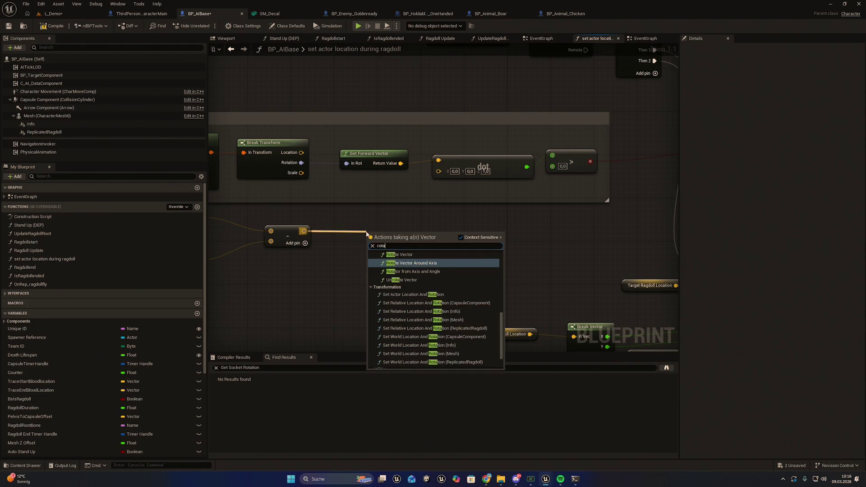
type("ti")
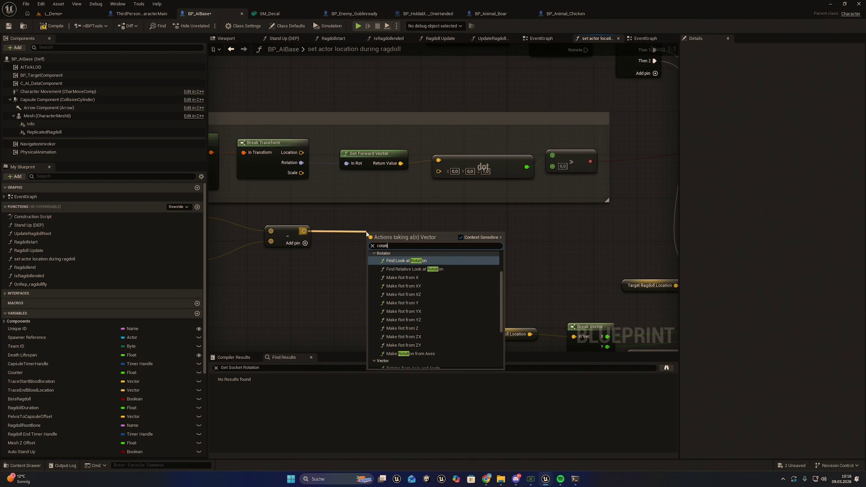
scroll(436, 316, "down", 3)
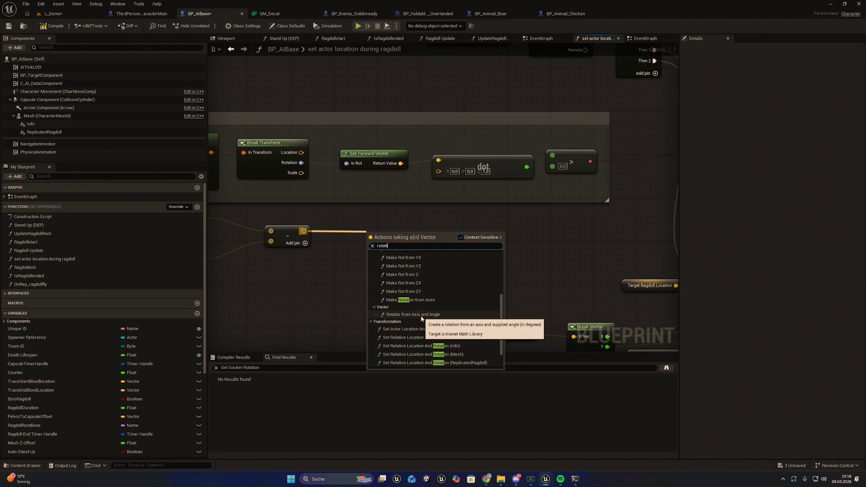
type("on from x")
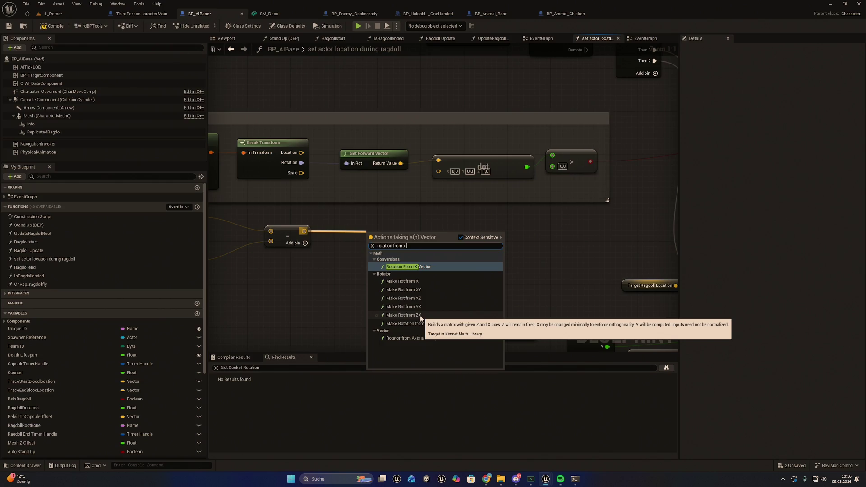
key("Return")
left_click_drag(395, 239, 384, 234)
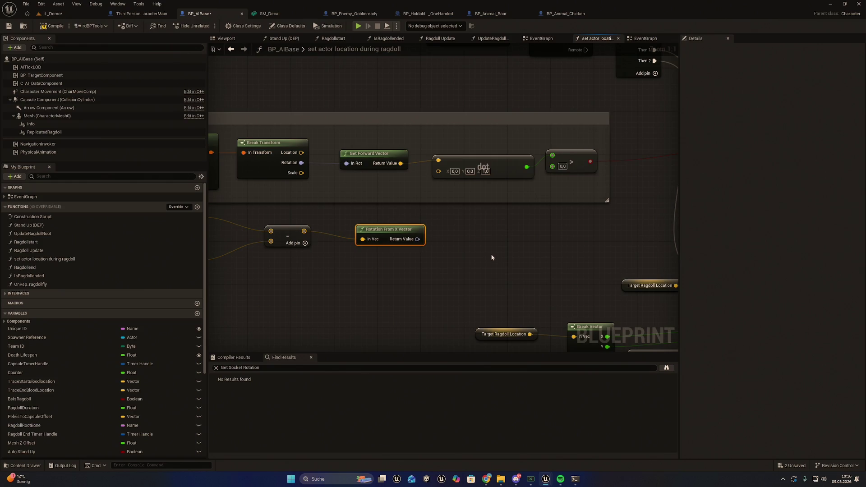
right_click(416, 239)
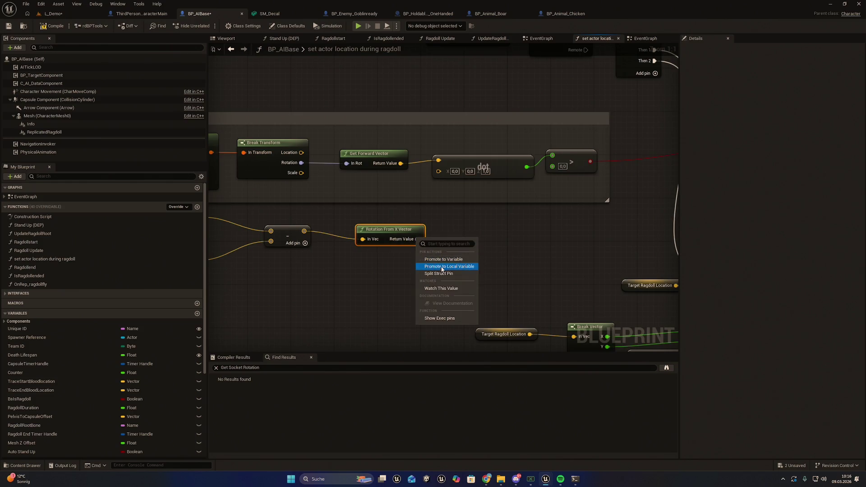
Step: Split the Rotation From X Vector Return Value pin and wire Yaw into Select's False input
left_click(445, 268)
left_click_drag(482, 255, 459, 257)
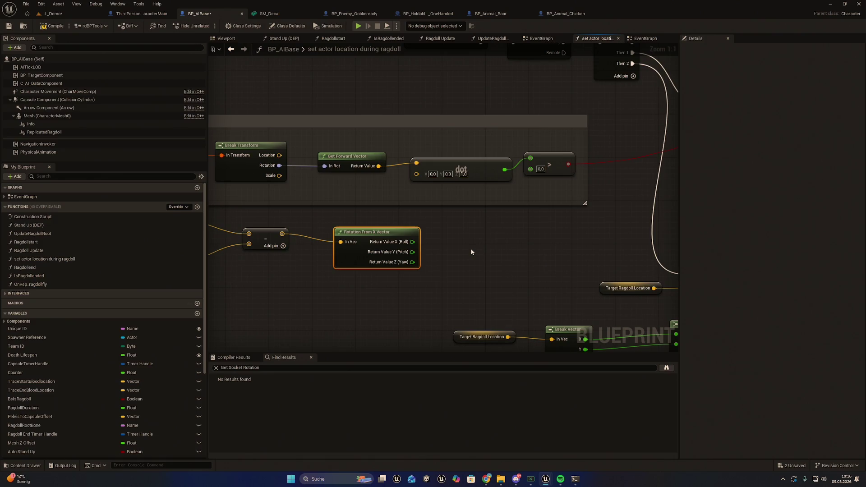
mouse_move(456, 248)
left_mouse_down()
mouse_move(412, 269)
mouse_move(562, 247)
mouse_move(581, 213)
mouse_move(518, 193)
mouse_move(525, 197)
mouse_move(468, 238)
left_mouse_up()
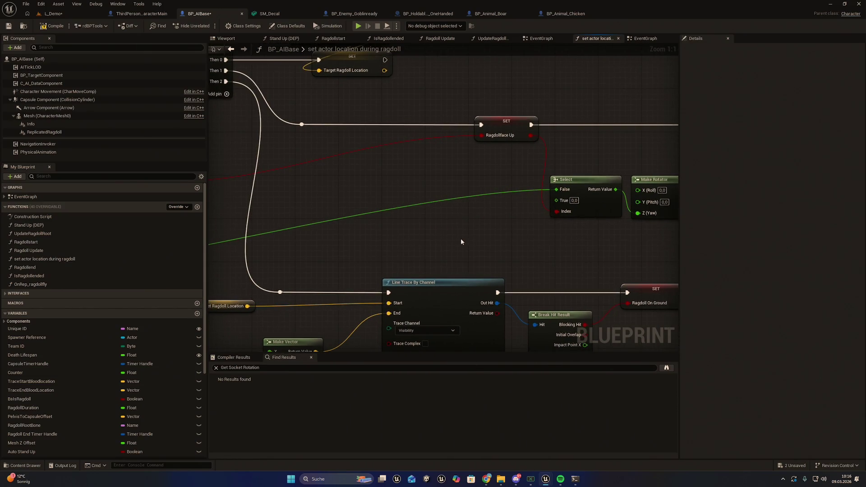
mouse_move(410, 249)
left_mouse_down()
mouse_move(457, 237)
mouse_move(370, 239)
mouse_move(447, 257)
mouse_move(396, 238)
left_mouse_up()
right_click(396, 237)
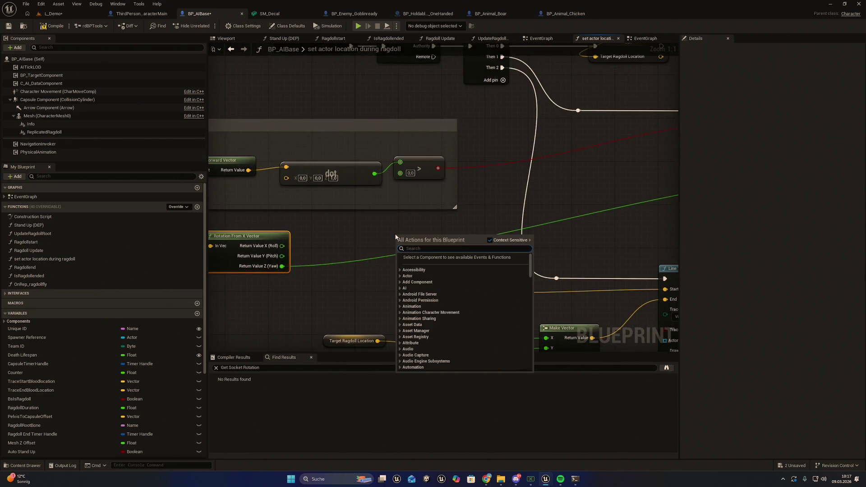
Step: Add a float Subtract node computing Yaw minus 180 and wire it into Select's True input
type("float")
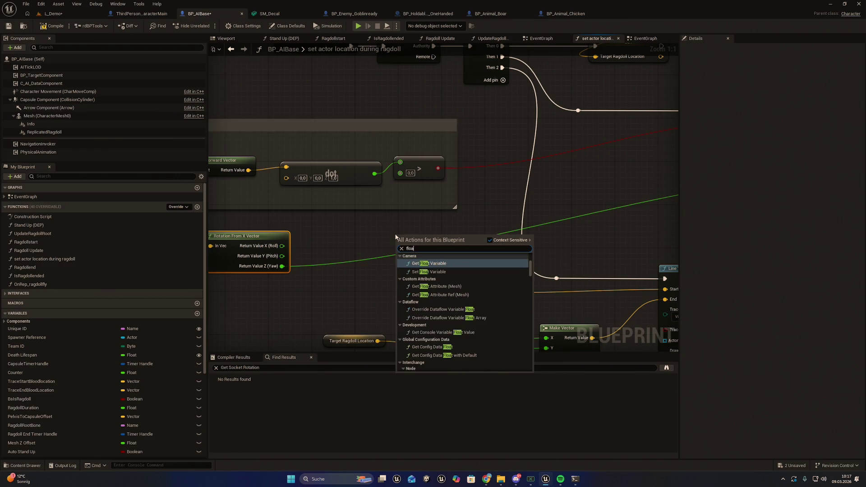
key("BackSpace")
key("BackSpace")
key("BackSpace")
type("subtract")
key("Return")
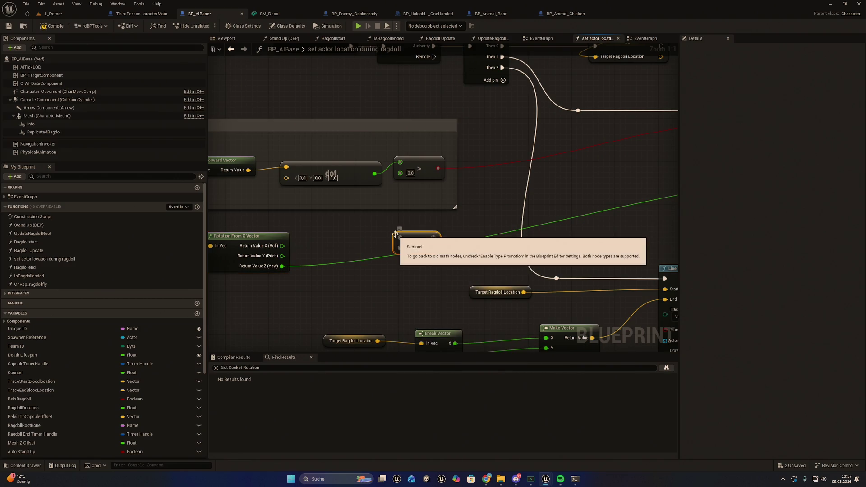
mouse_move(282, 267)
left_mouse_down()
mouse_move(300, 277)
mouse_move(401, 238)
left_mouse_up()
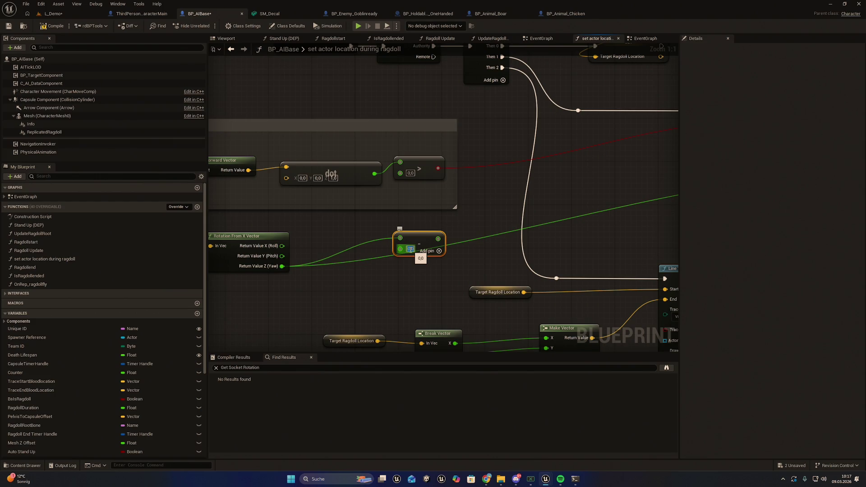
type("180")
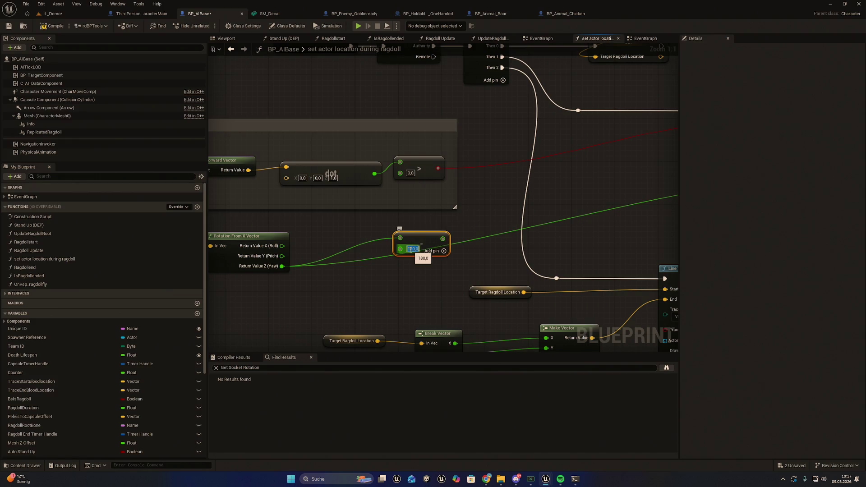
key("Return")
mouse_move(443, 239)
left_mouse_down()
mouse_move(527, 267)
mouse_move(683, 199)
mouse_move(600, 195)
mouse_move(613, 186)
left_mouse_up()
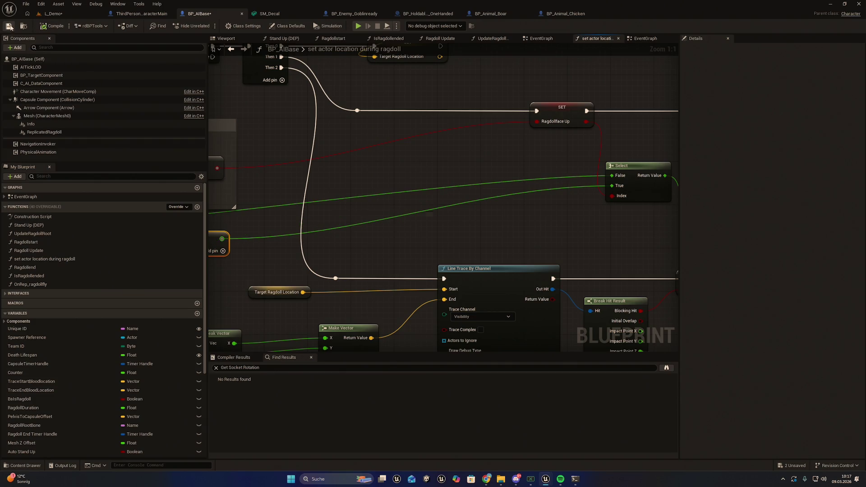
Step: Save BP_AIBase and use Export Blueprint for Claude on it in the Content Browser
left_click(8, 26)
left_click(24, 26)
right_click(270, 320)
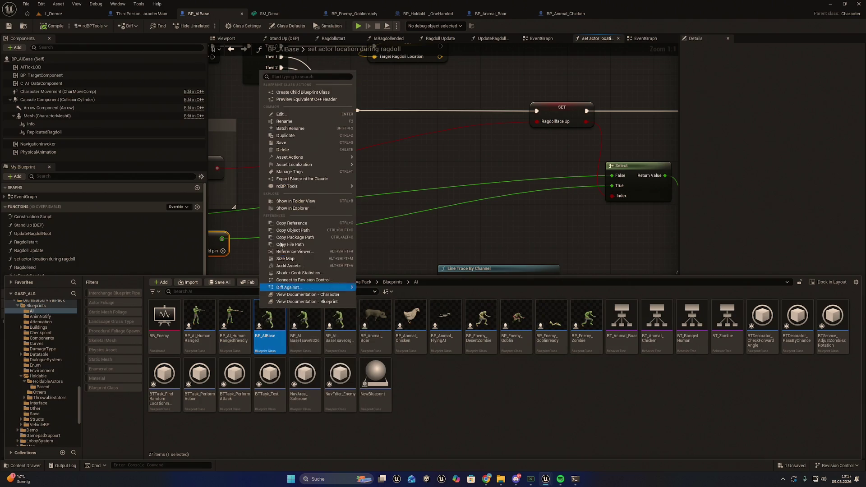
left_click(302, 178)
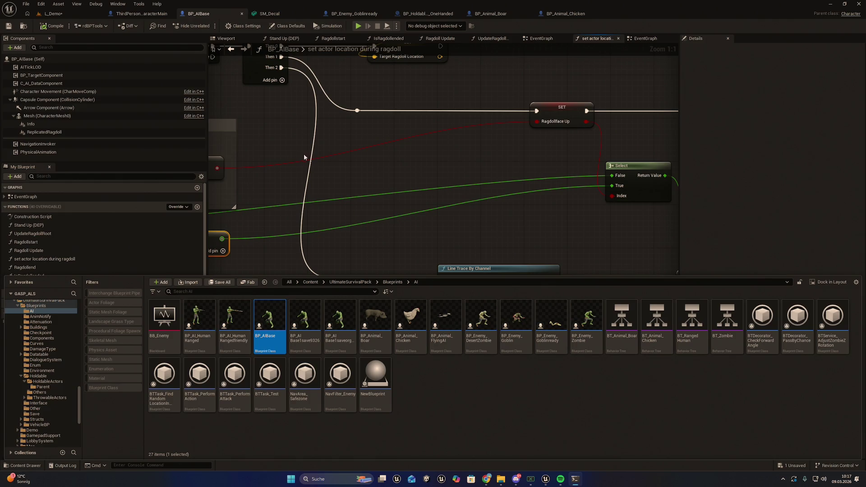
Step: Close the Content Drawer and shrink the Claude Code window, returning to the ragdoll graph
left_click(451, 164)
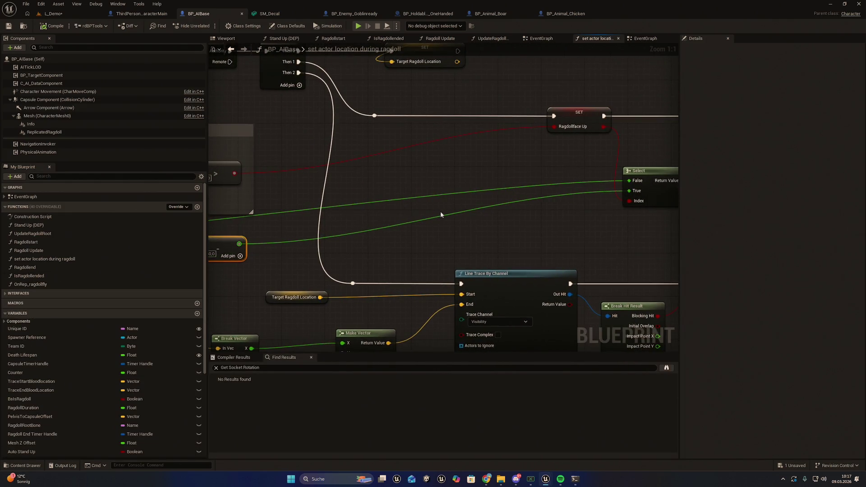
scroll(441, 214, "down", 5)
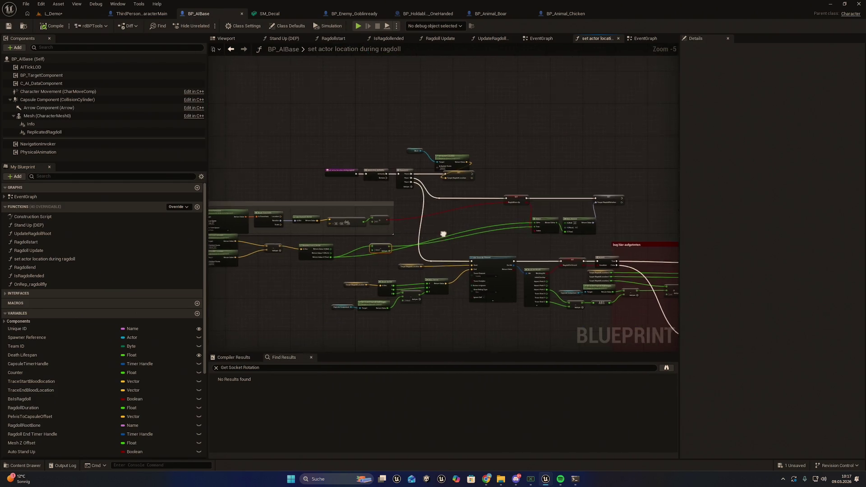
scroll(444, 234, "up", 2)
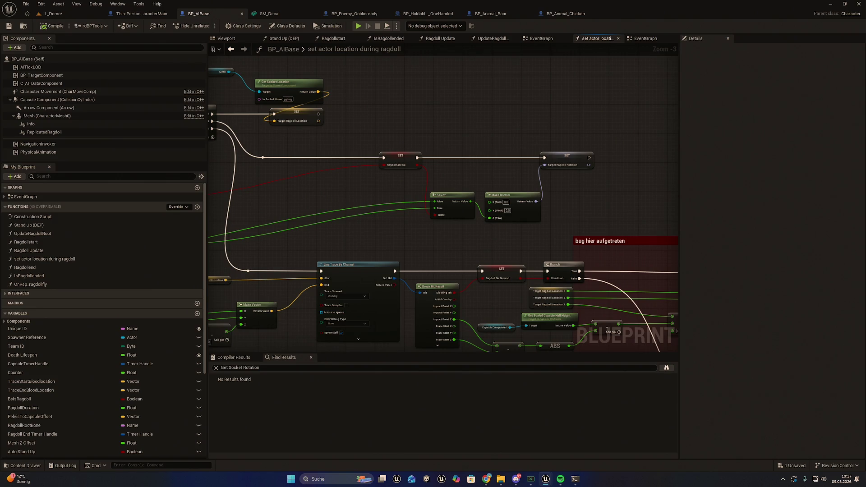
left_click(576, 480)
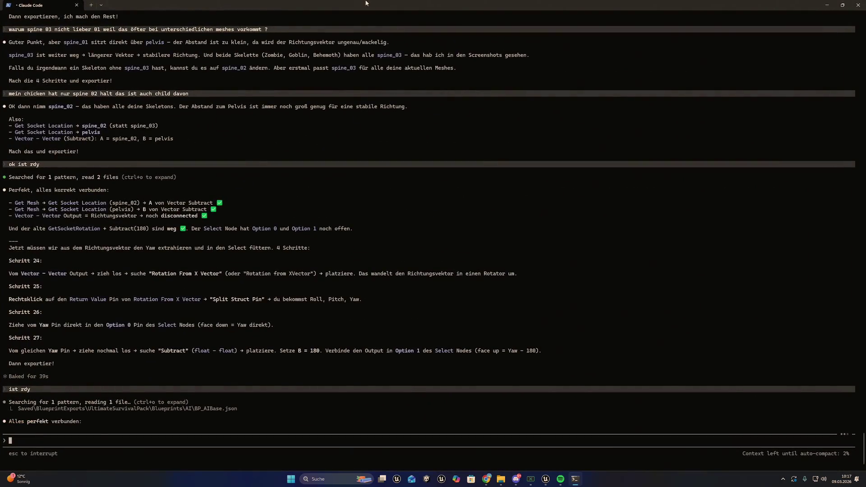
left_click_drag(366, 3, 381, 18)
left_click(529, 20)
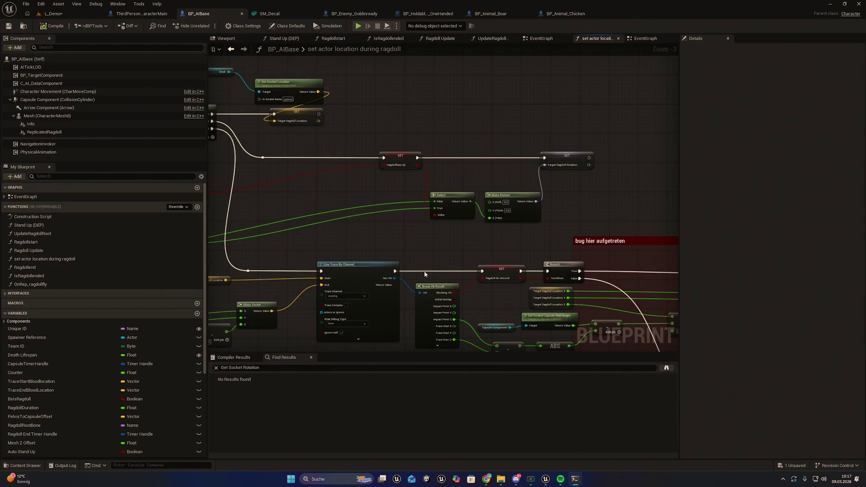
Step: Re-maximize the editor window and switch to the L_Demo level tab
left_click_drag(426, 274, 587, 250)
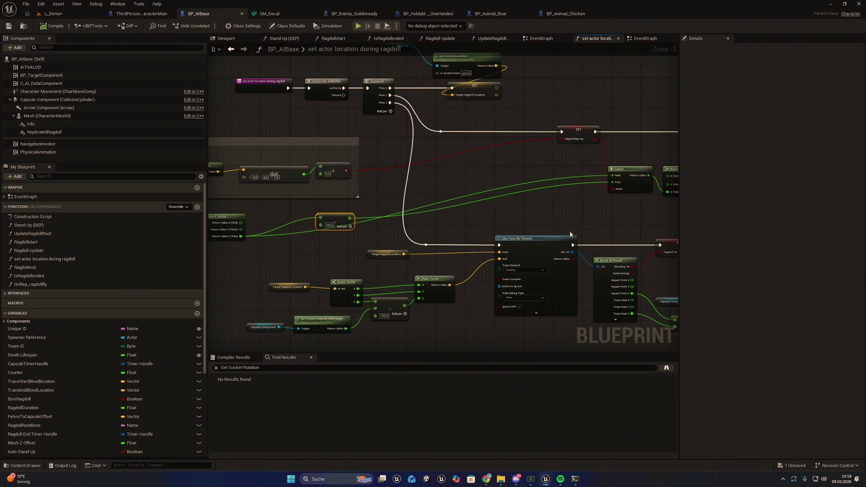
key("super+Down")
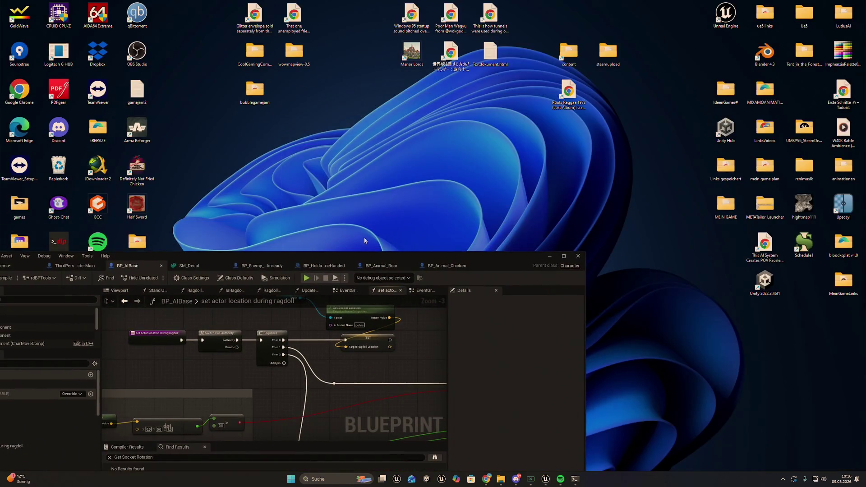
double_click(357, 252)
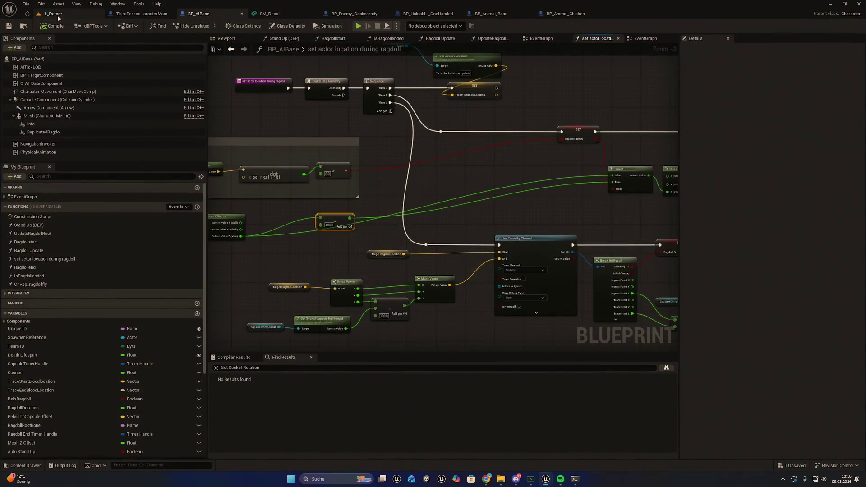
left_click(90, 14)
left_click(26, 3)
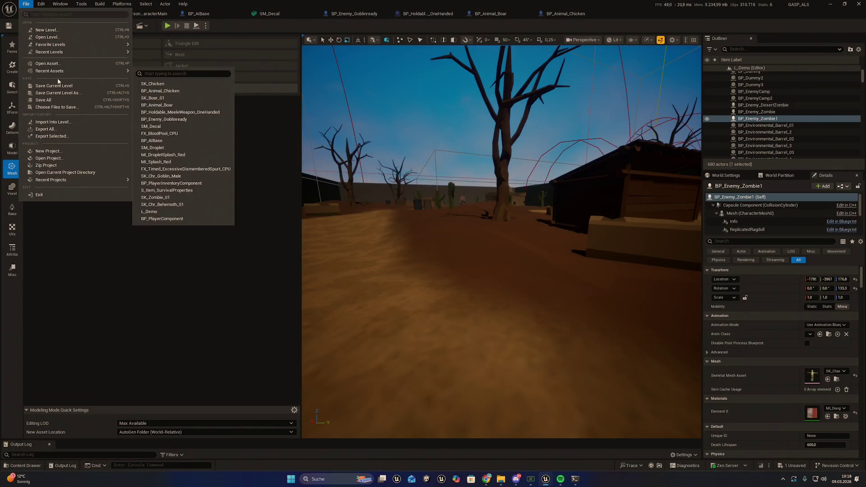
Step: Save all assets, then playtest L_Demo by approaching the zombie, and stop play
left_click(58, 100)
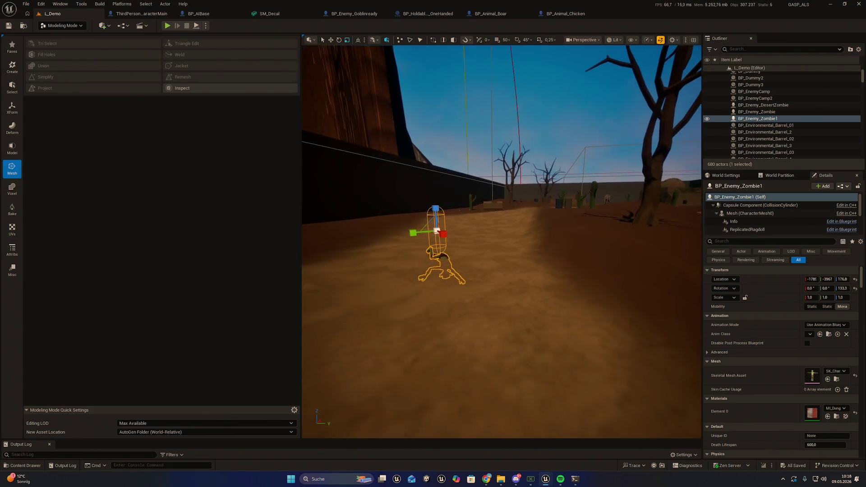
left_click(167, 25)
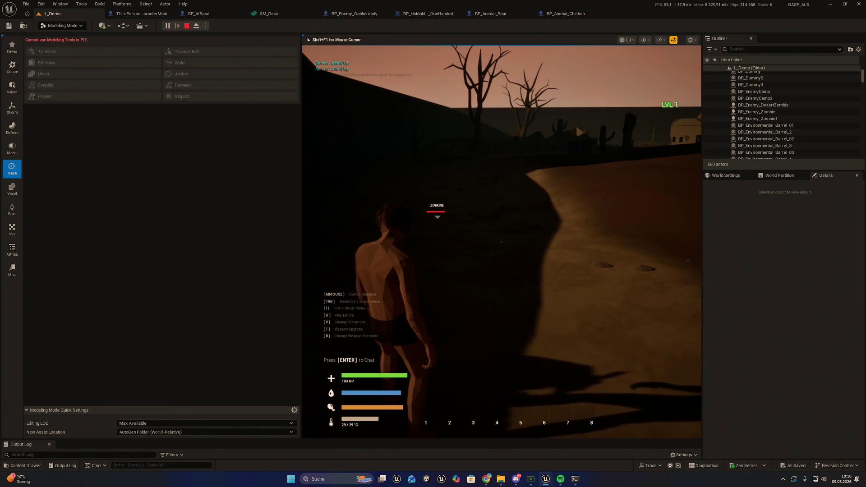
key("i")
key("Tab")
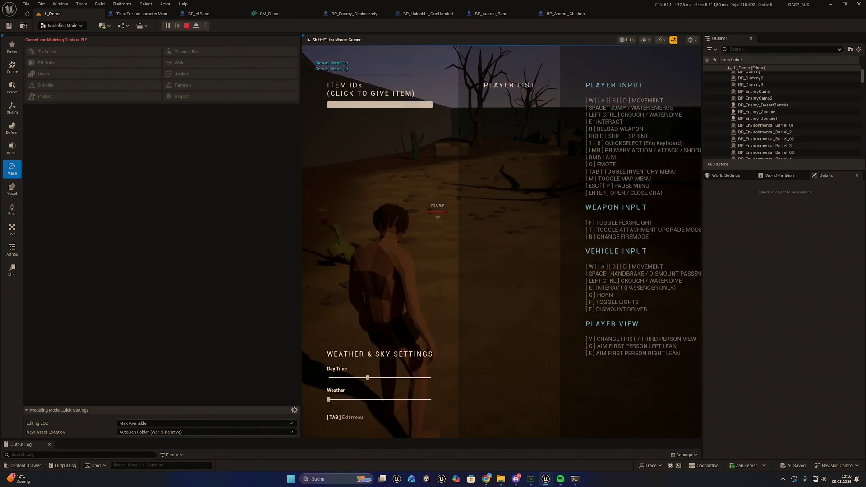
key("w")
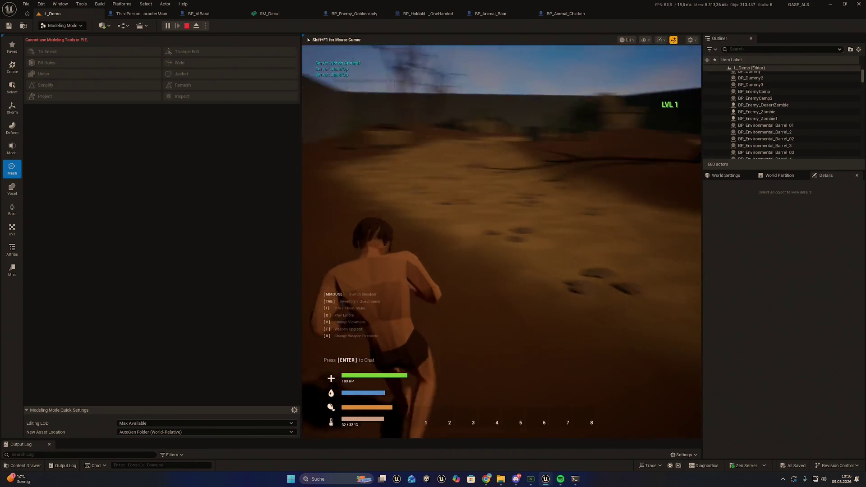
key("Escape")
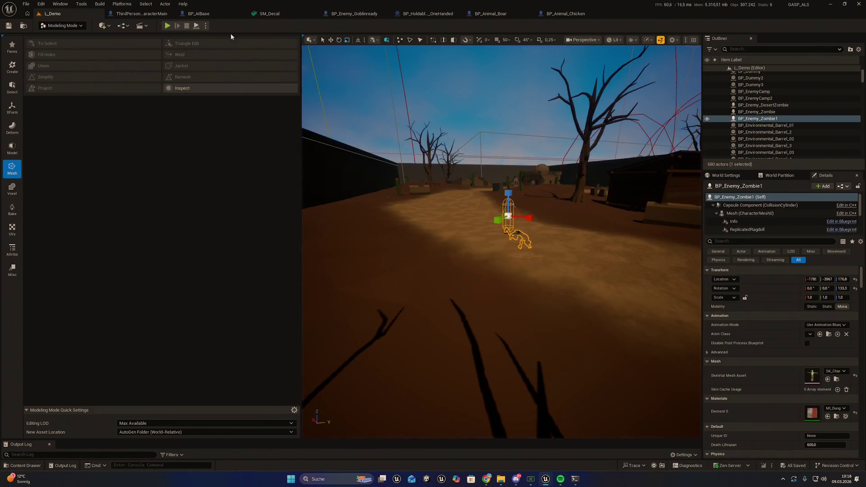
Step: Playtest L_Demo again, knocking zombies into ragdoll and attacking a boar, then stop play
left_click(167, 25)
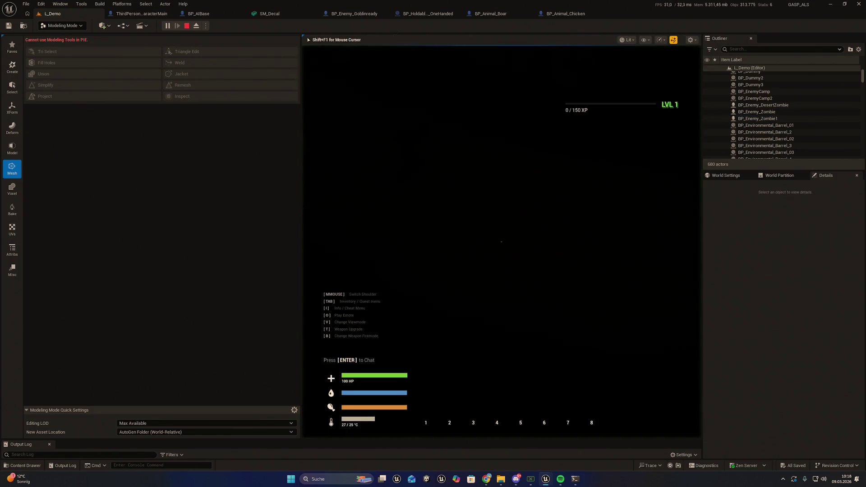
key("i")
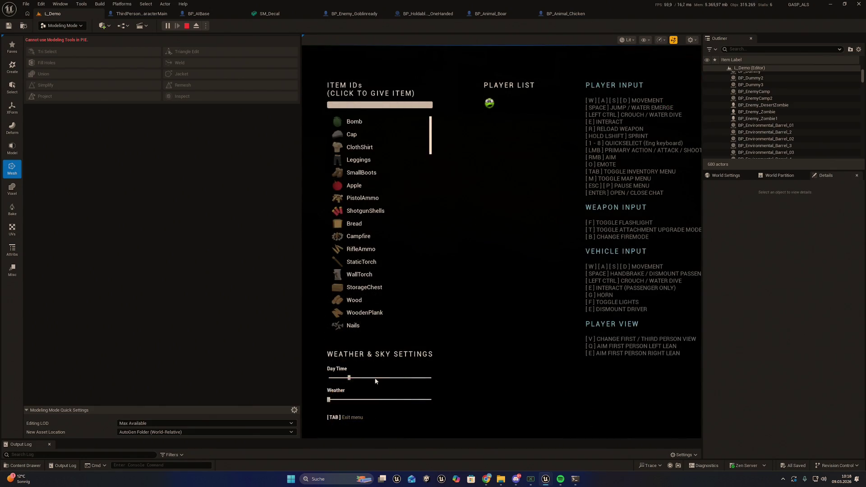
key("Tab")
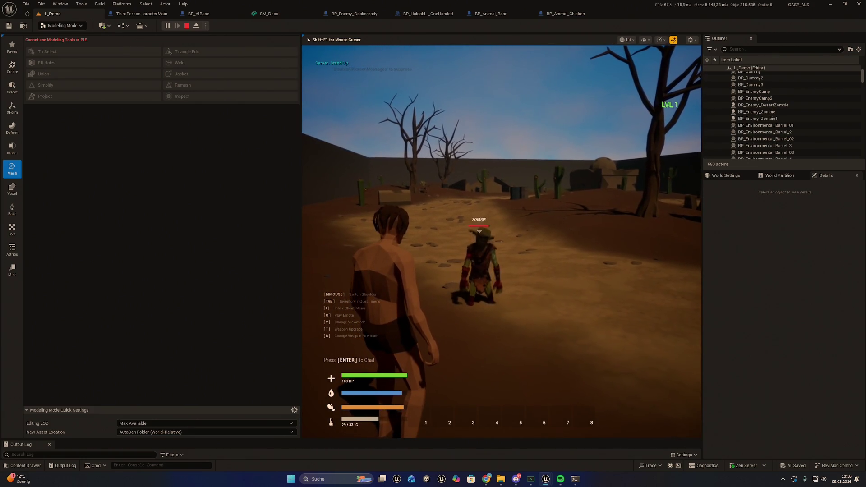
key("w")
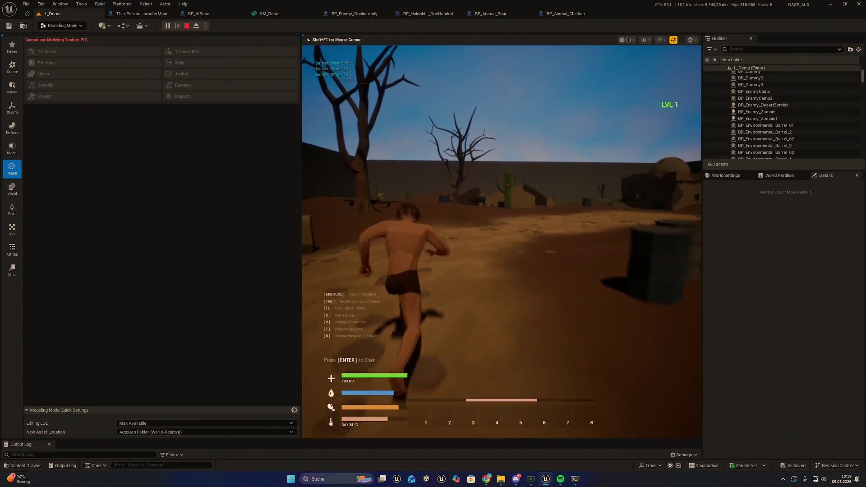
key("w")
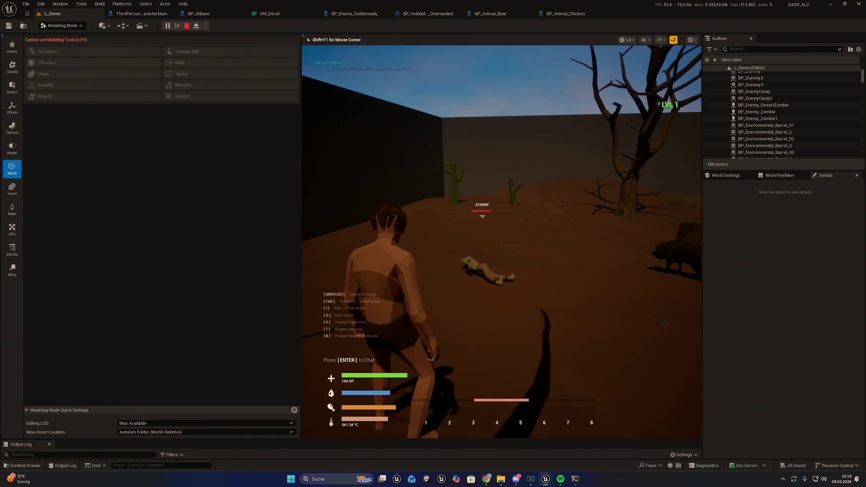
key("w")
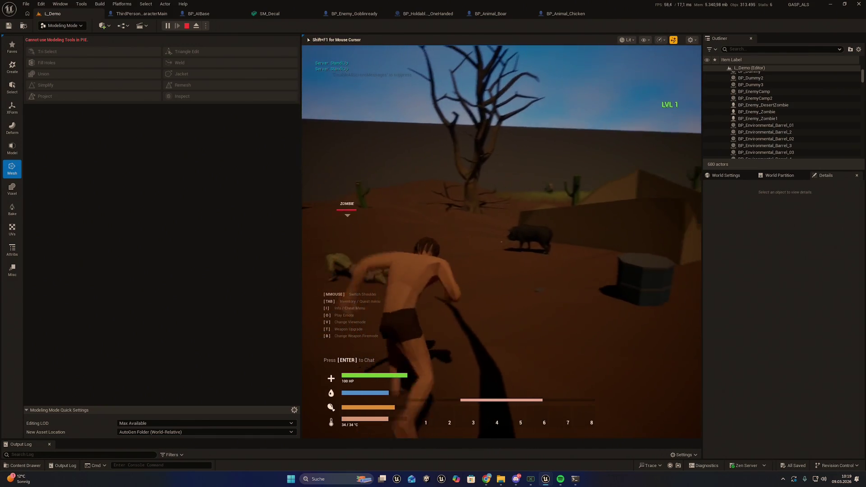
key("w")
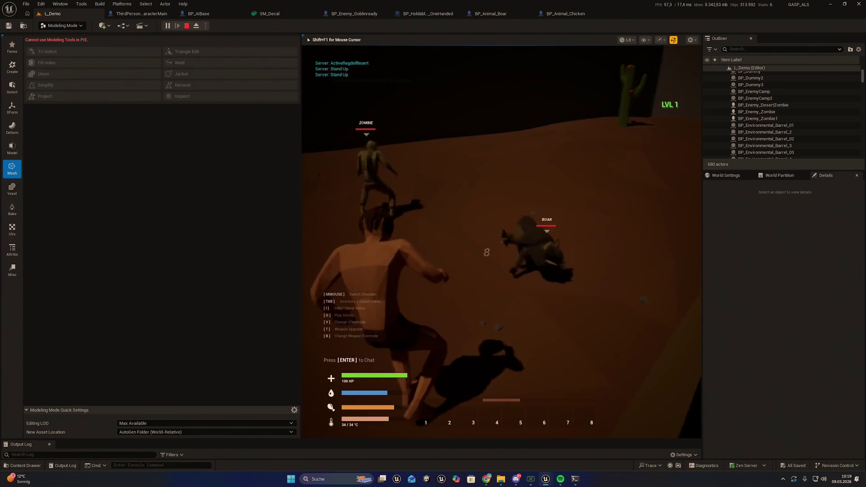
key("w")
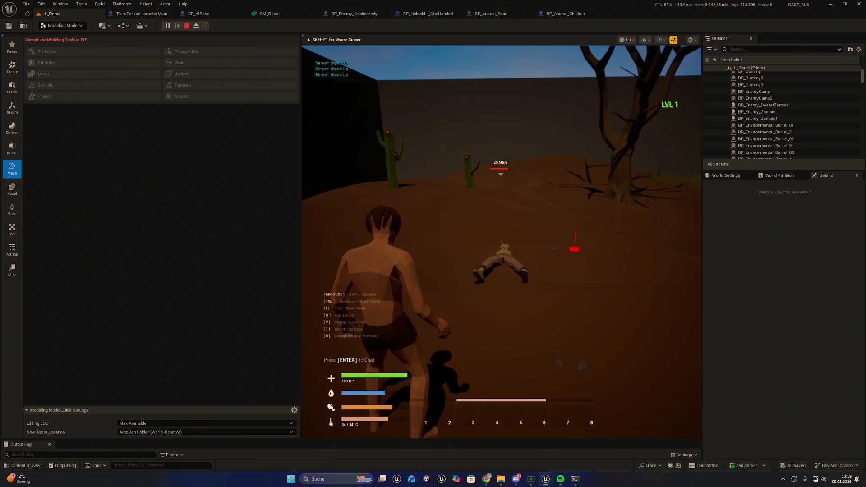
key("w")
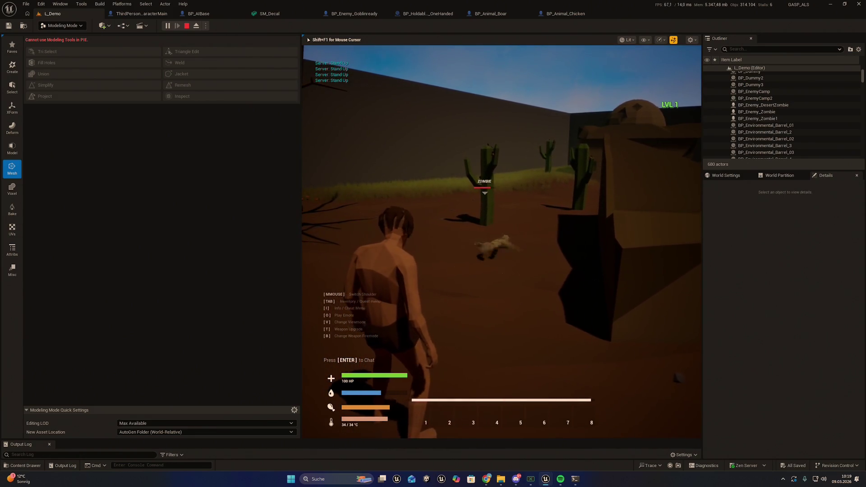
key("shift+F1")
key("Escape")
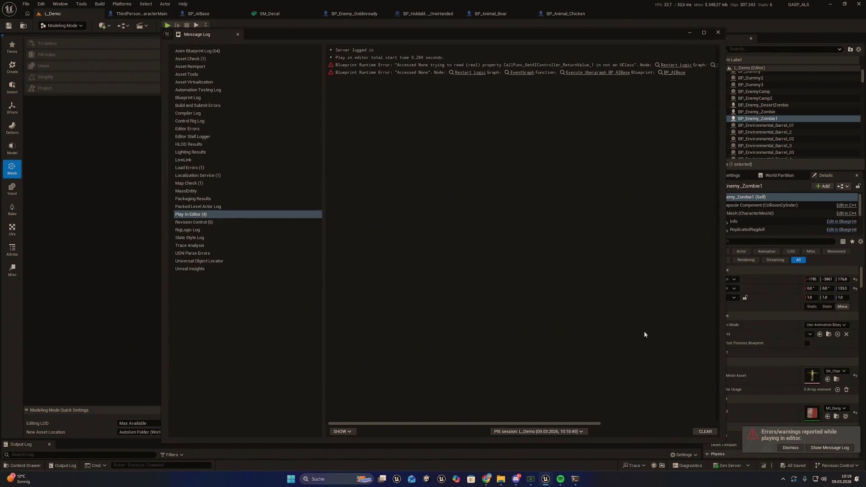
Step: Close the Message Log and center the editor viewport on the zombie actor
left_click(704, 32)
mouse_move(702, 7)
left_mouse_down()
mouse_move(696, 62)
mouse_move(726, 92)
left_mouse_up()
left_click(733, 93)
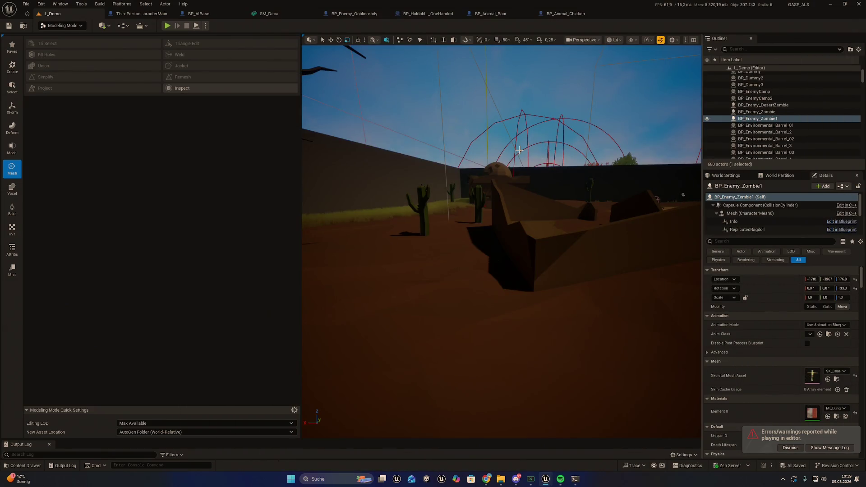
key("f")
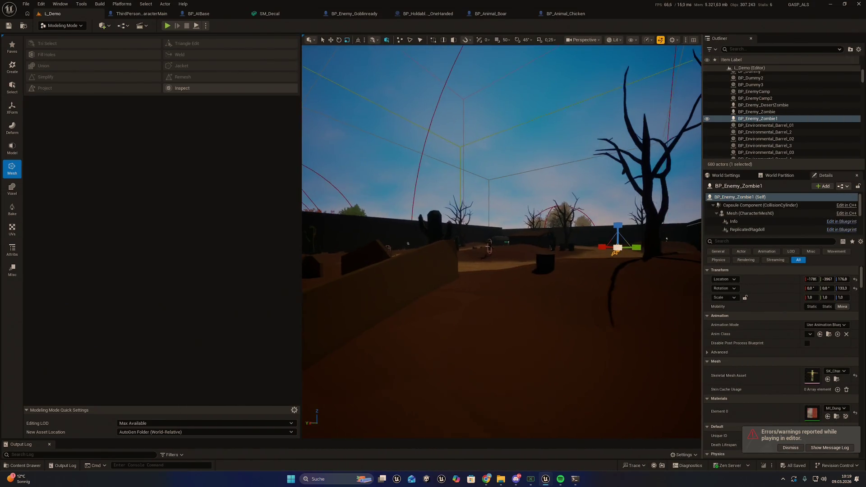
left_click_drag(424, 238, 484, 246)
key("f")
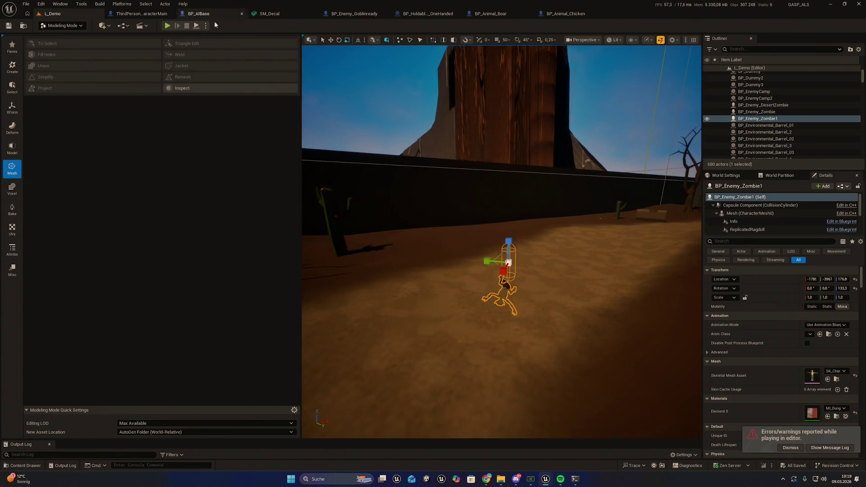
left_click(167, 26)
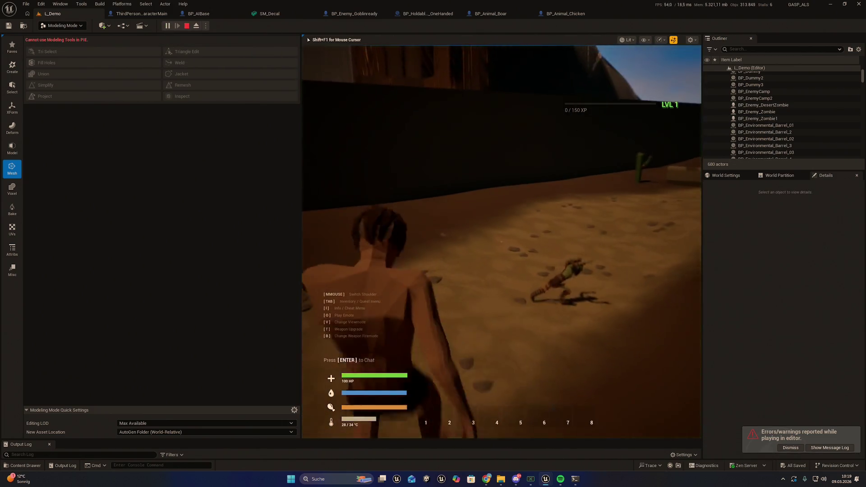
Step: Club the zombie into ragdoll during play, screenshot the game view, and stop the session
key("w")
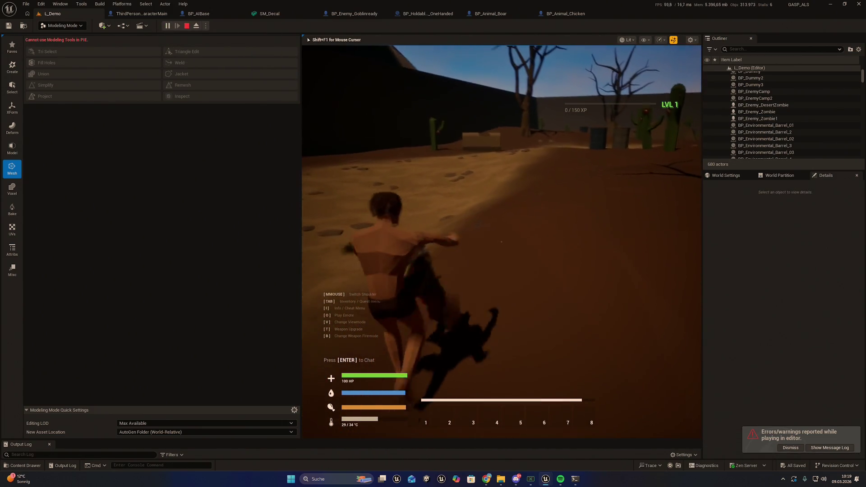
left_click(501, 241)
key("w")
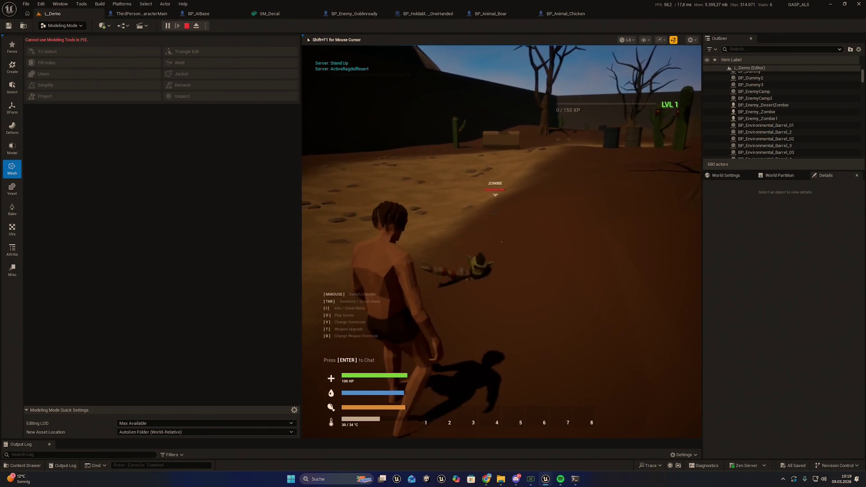
left_click(501, 242)
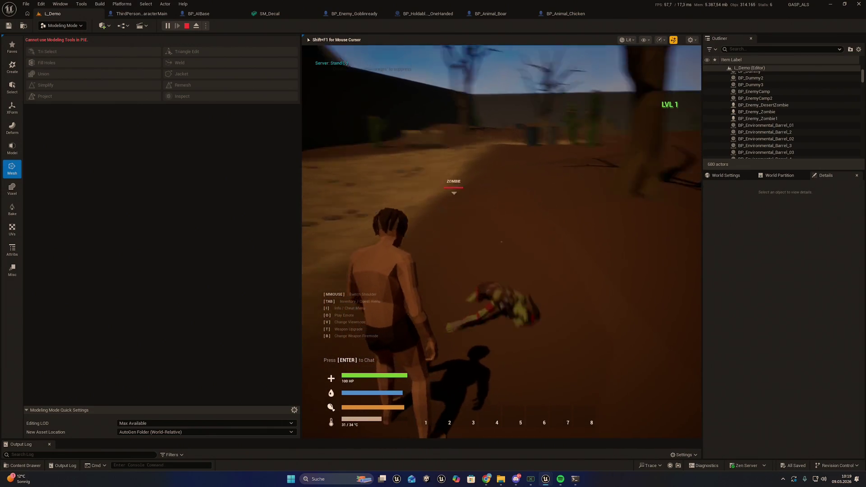
left_click(501, 242)
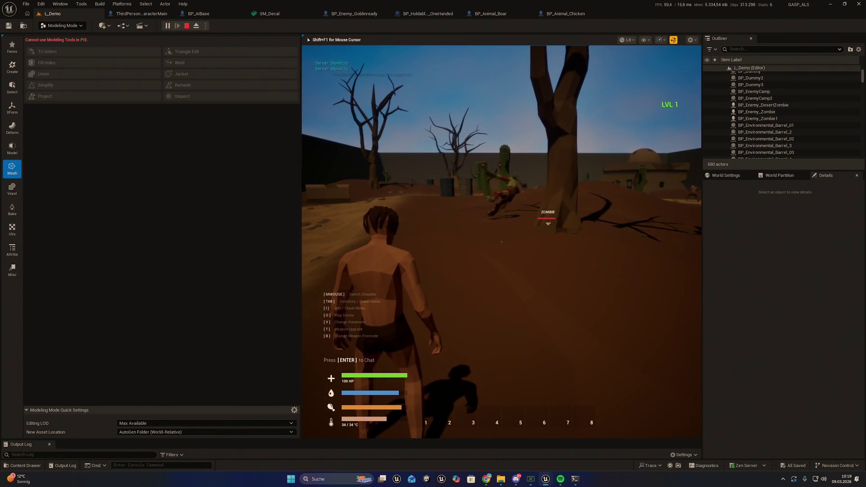
key("w")
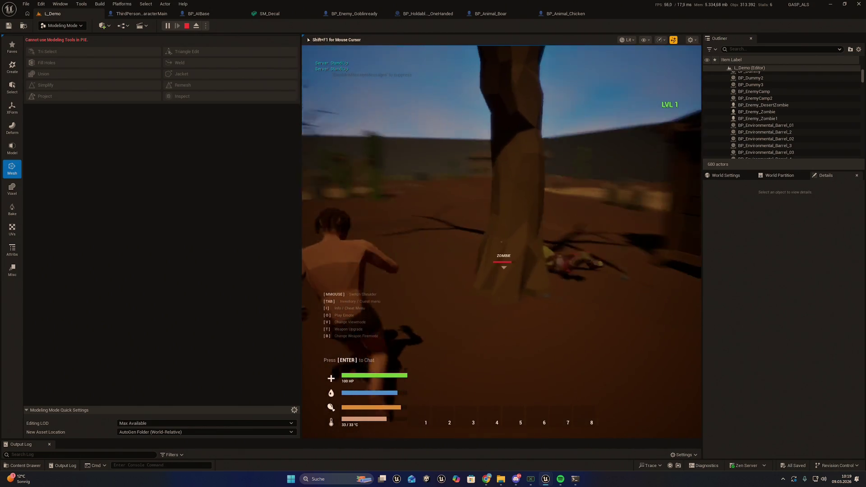
key("w")
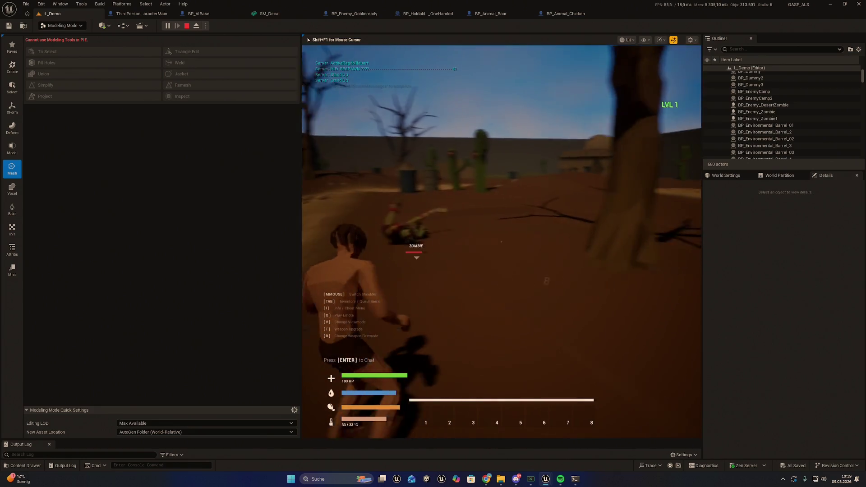
key("w")
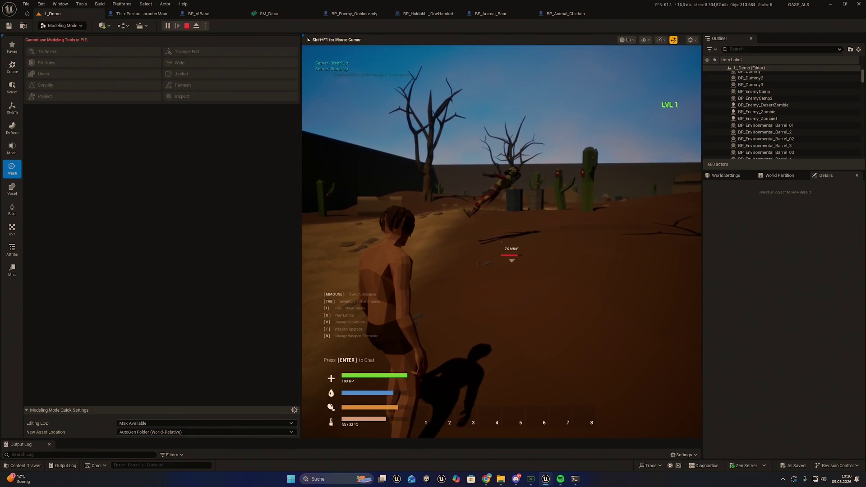
key("super+shift+s")
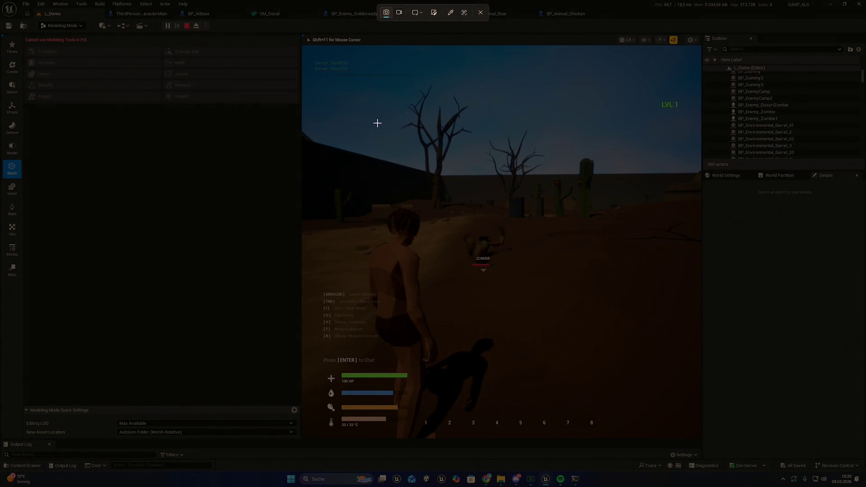
mouse_move(322, 116)
left_mouse_down()
mouse_move(485, 285)
mouse_move(644, 413)
left_mouse_up()
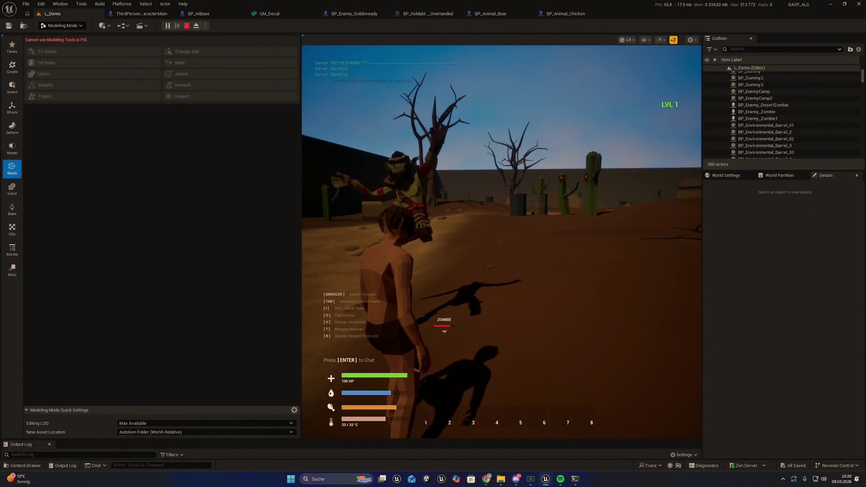
key("Escape")
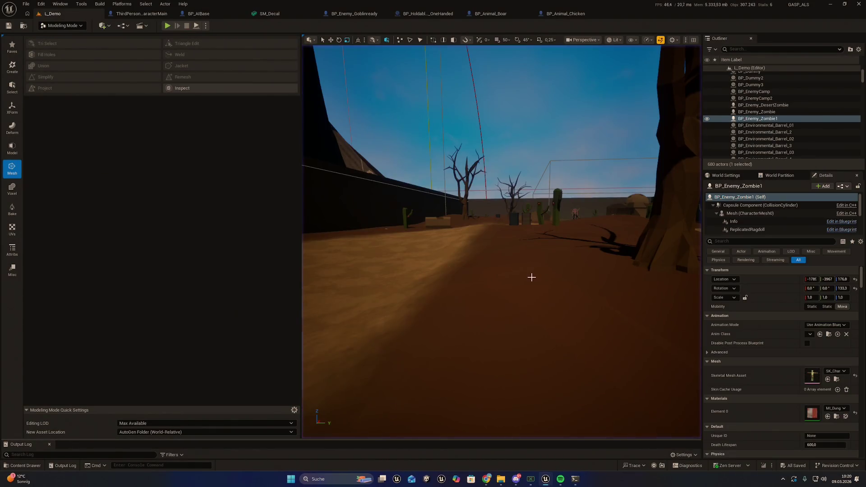
Step: Run another playtest, screenshot the fallen zombie, stop play, and open the screenshots folder
left_click_drag(531, 277, 454, 419)
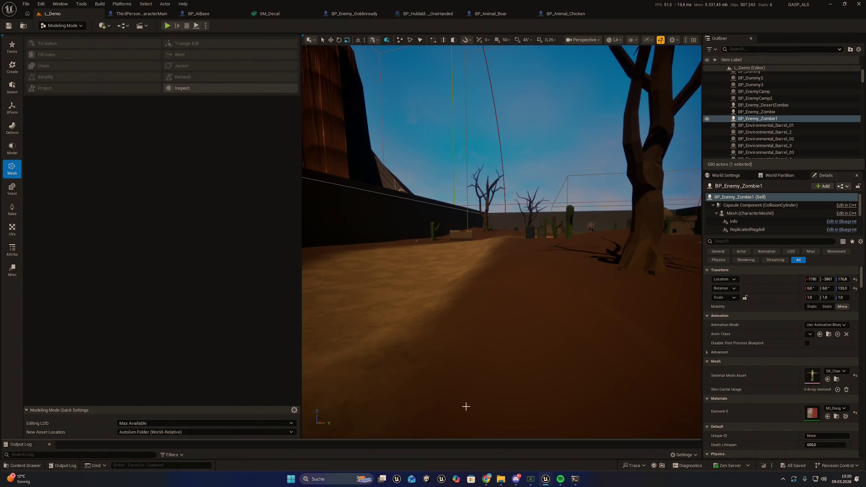
left_click(167, 26)
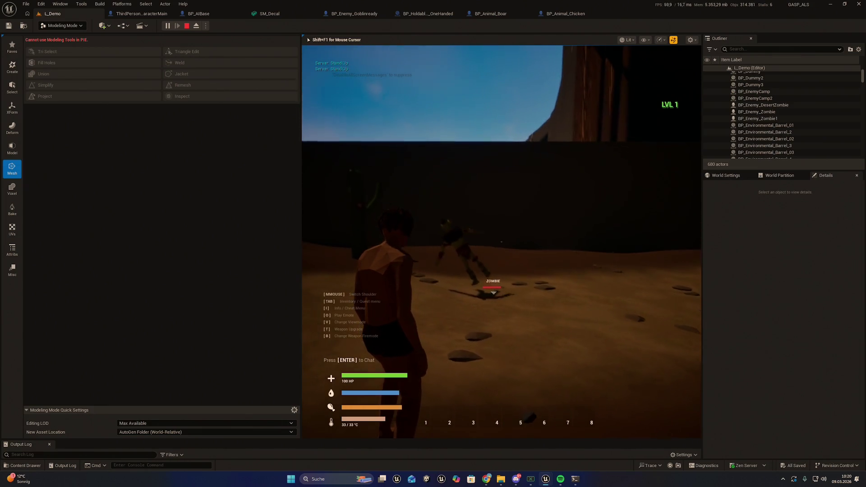
key("super+shift+s")
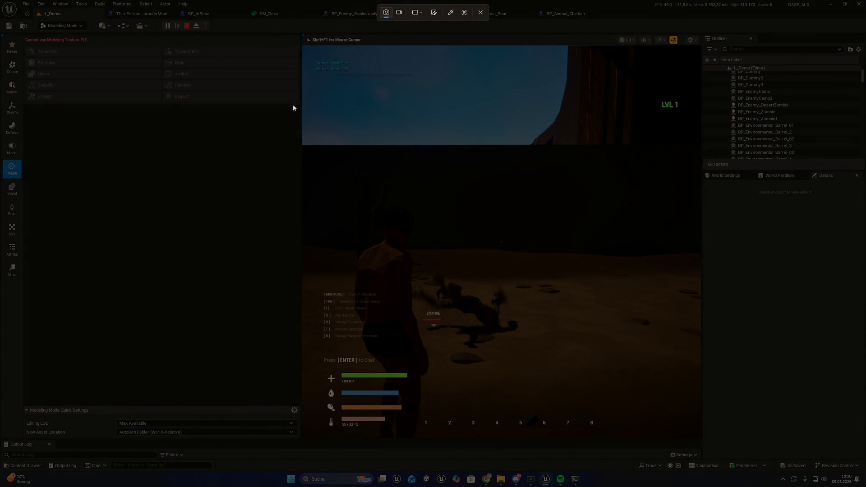
mouse_move(294, 106)
left_mouse_down()
mouse_move(663, 459)
mouse_move(659, 443)
left_mouse_up()
left_click(511, 386)
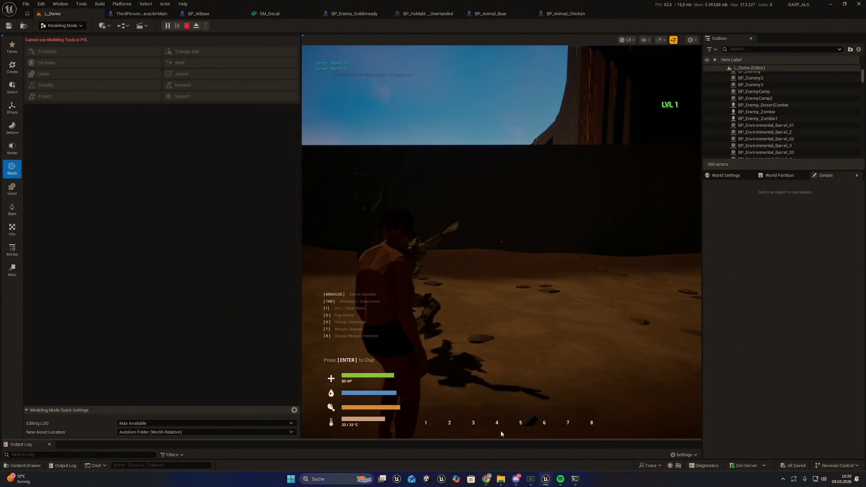
key("Escape")
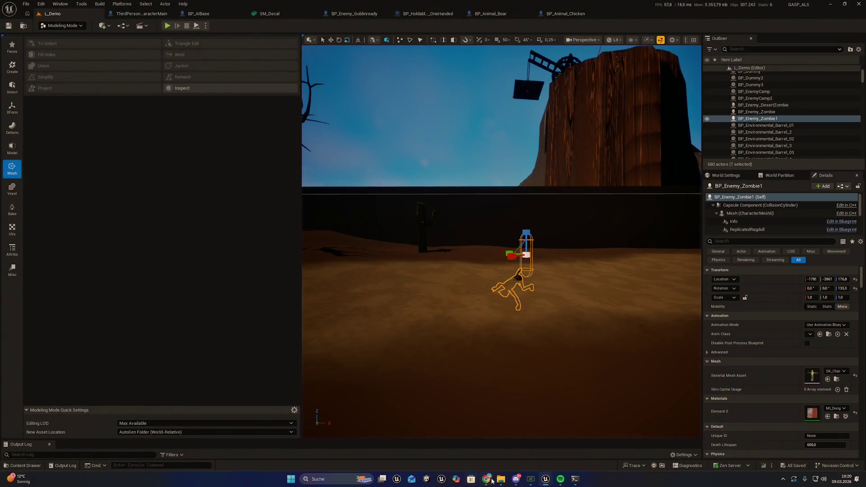
mouse_move(501, 479)
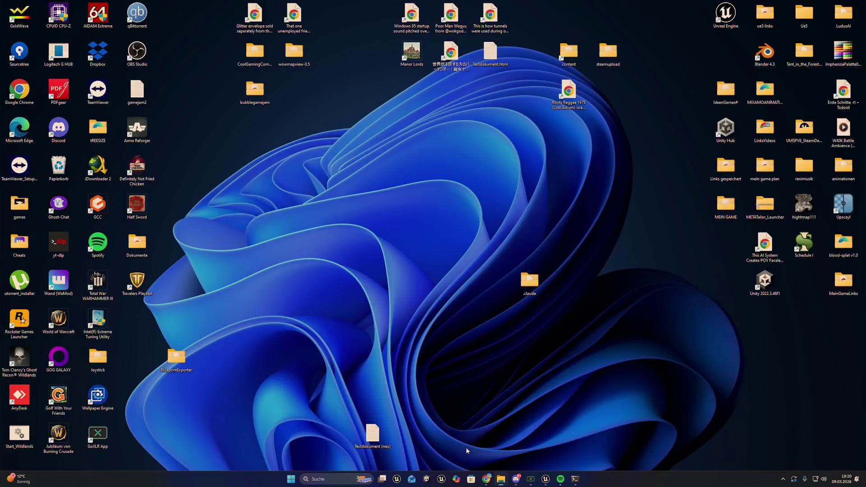
left_click(468, 449)
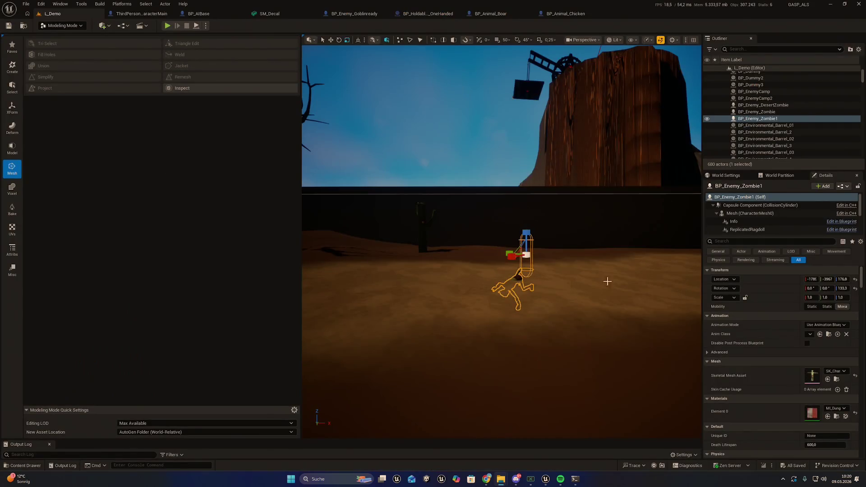
left_click_drag(531, 154, 339, 130)
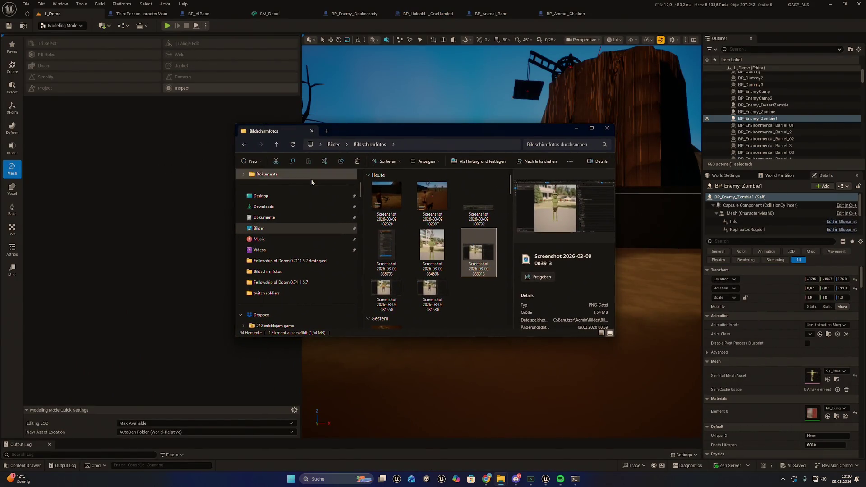
left_click(387, 197)
left_click(443, 197)
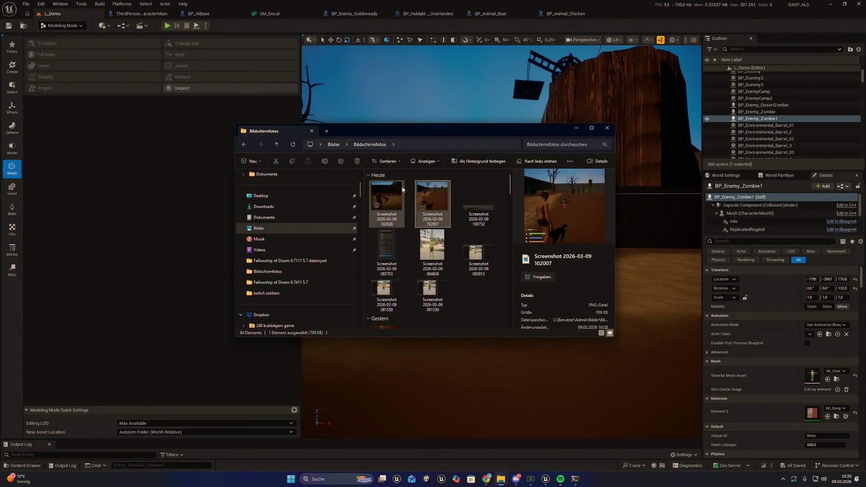
left_click(387, 195)
left_click(433, 196, "ctrl")
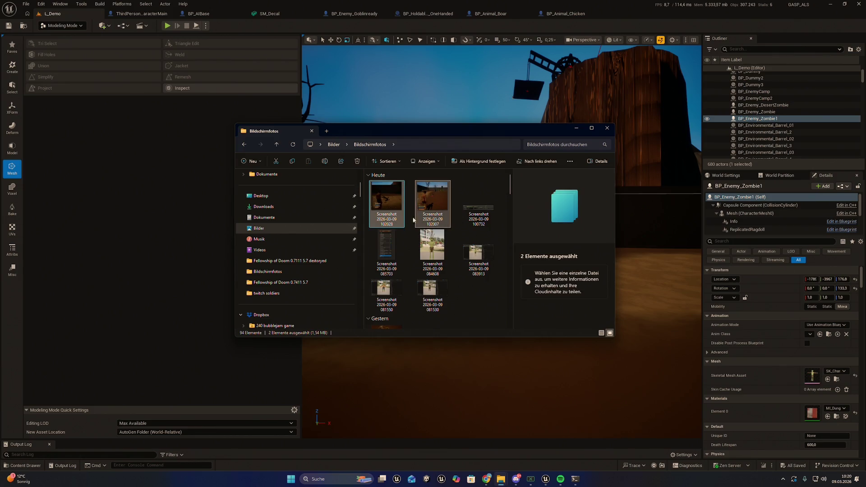
left_click(421, 212, "ctrl")
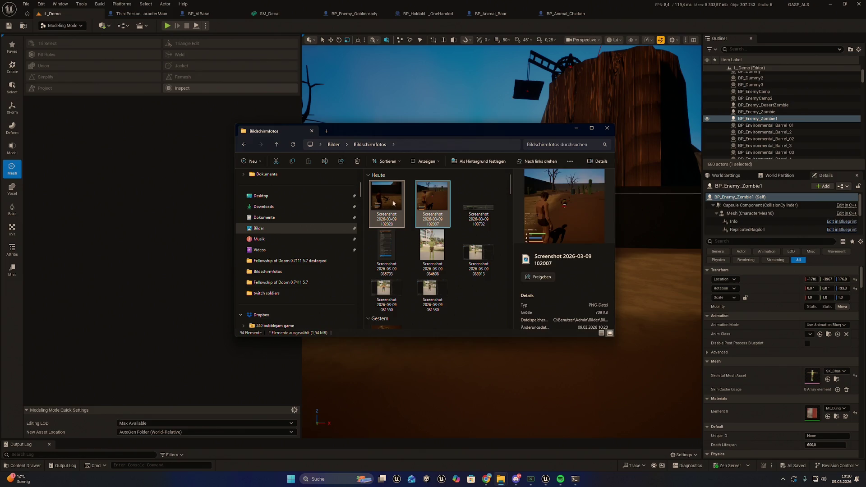
left_click(420, 213, "ctrl")
left_click(419, 205)
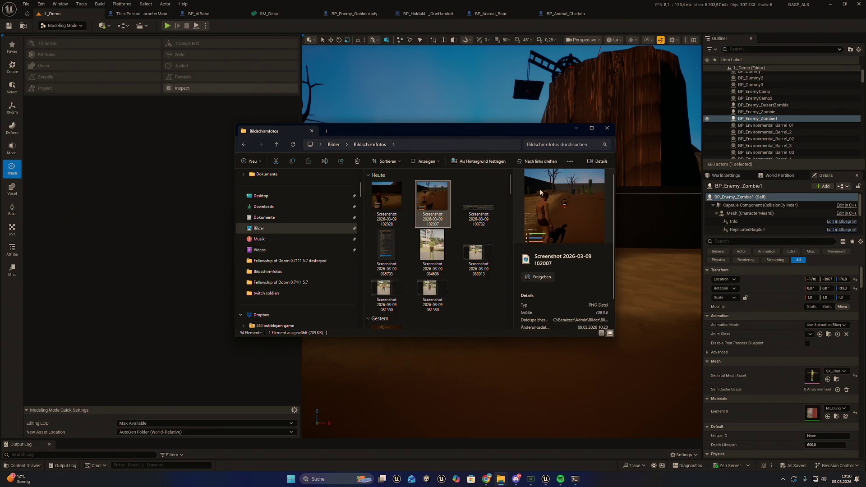
double_click(436, 197)
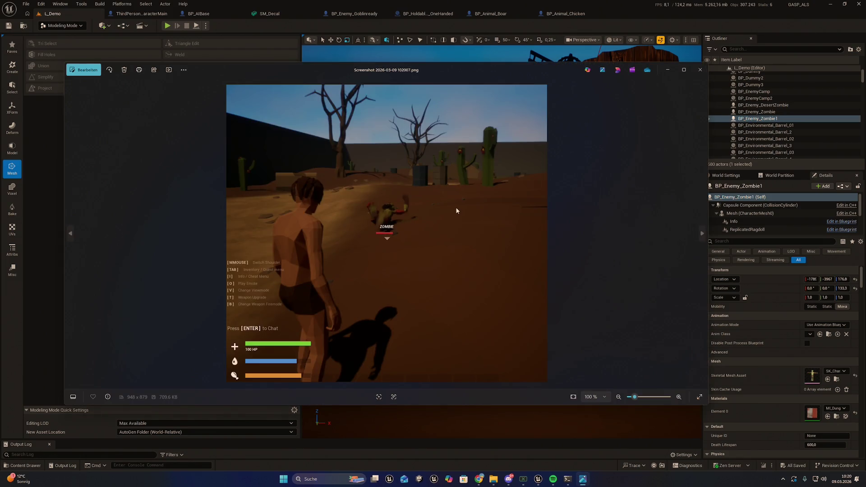
Step: Close the screenshot in Photos and add Screenshot 102028 to the Explorer selection with 102007
left_click(668, 76)
left_click(399, 192, "ctrl")
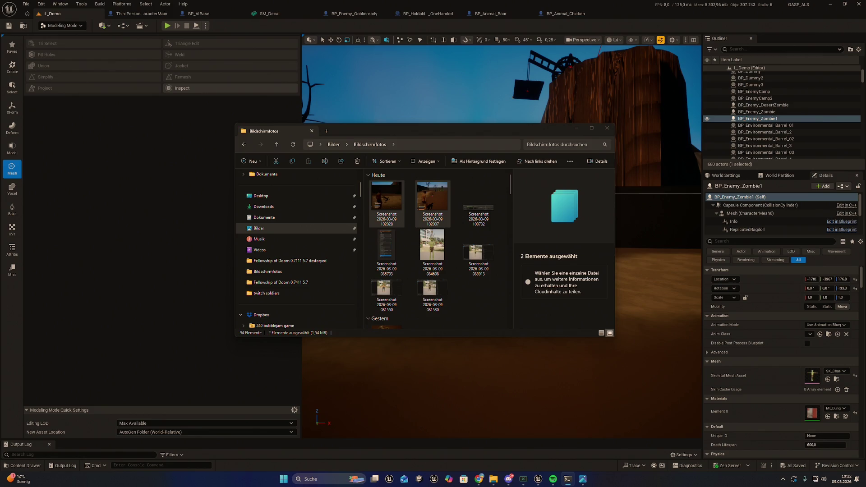
Step: Minimize Explorer and turn the L_Demo viewport toward the zombie, tower and dead tree
left_click(576, 129)
left_click_drag(433, 224, 408, 224)
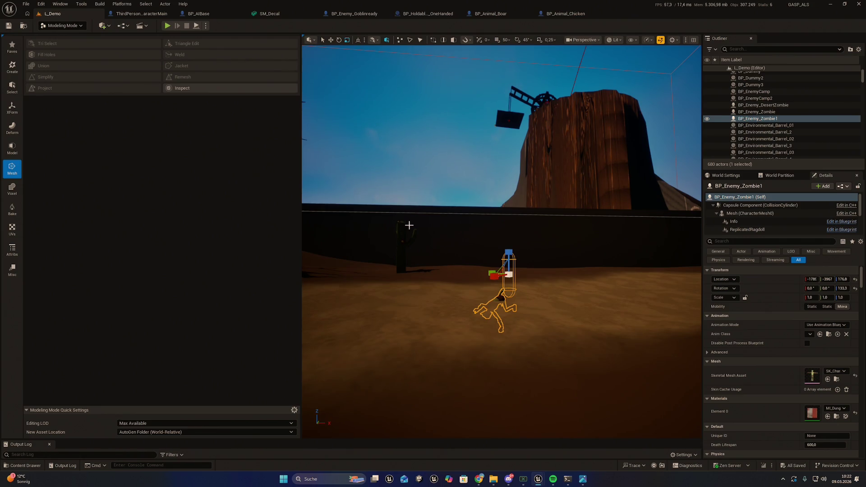
left_click(26, 4)
left_click_drag(375, 174, 374, 173)
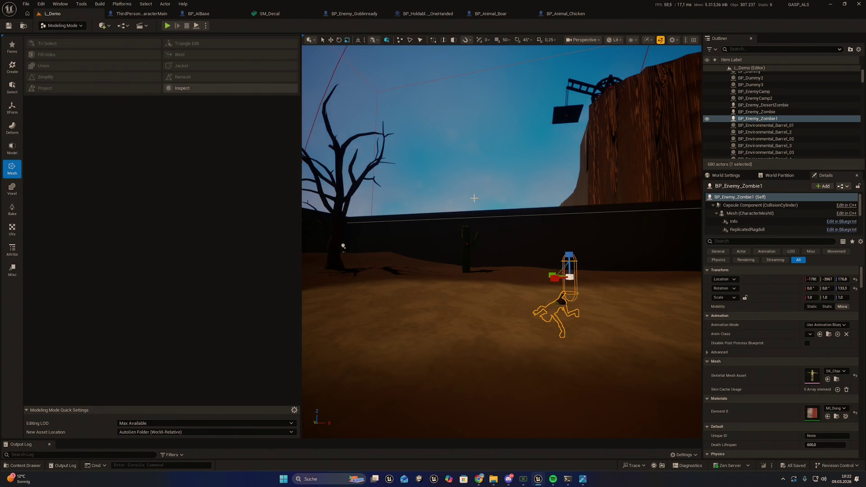
Step: Save all unsaved work with File > Save All, then turn the view toward the dead tree
left_click(25, 5)
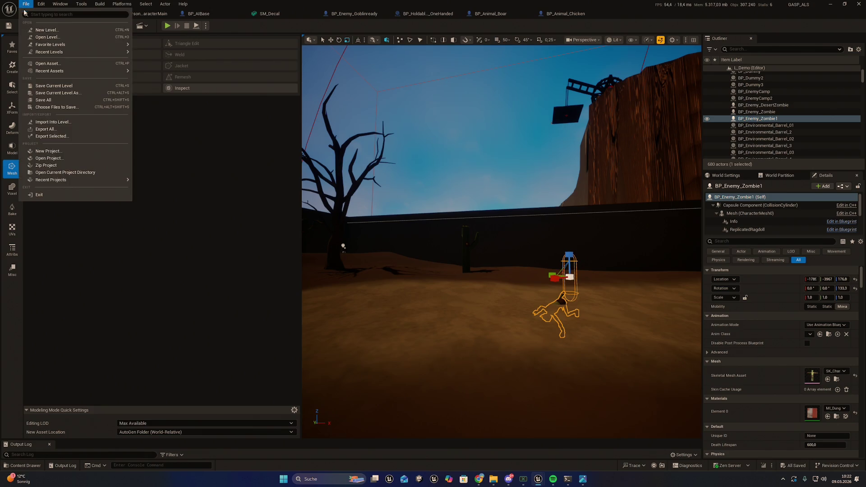
left_click(40, 100)
mouse_move(388, 174)
left_mouse_down()
mouse_move(456, 254)
mouse_move(361, 173)
left_mouse_up()
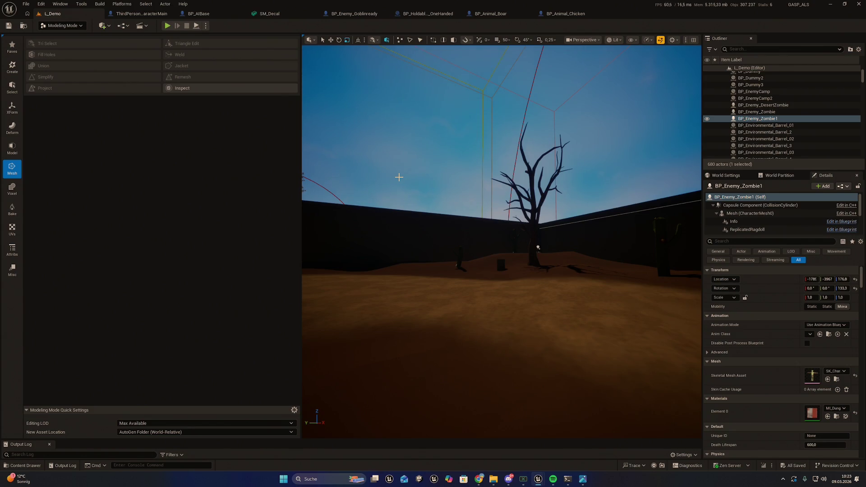
left_click(399, 177)
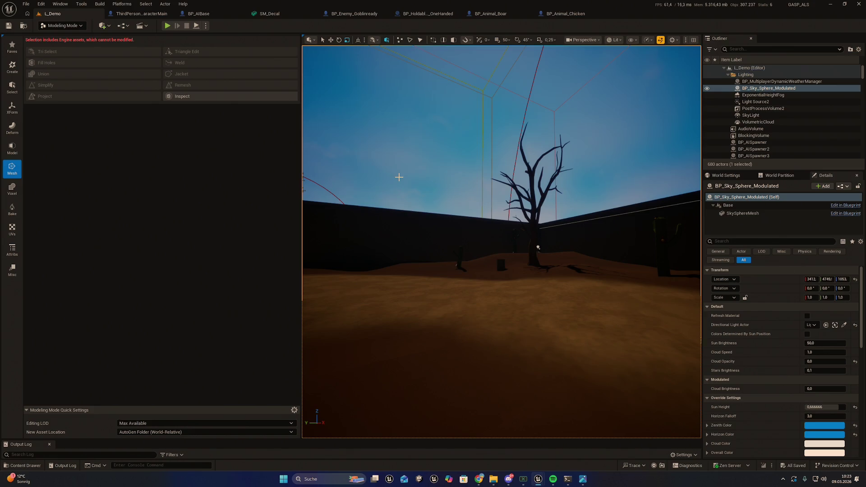
Step: Save all again and select the SM_Fence_Desert_02 desert fence mesh in the level
left_click(41, 3)
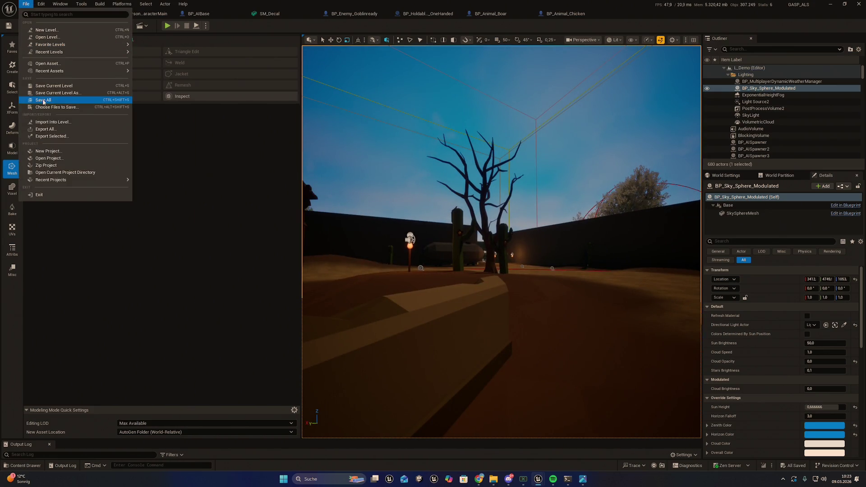
left_click(460, 173)
left_click_drag(459, 173, 459, 173)
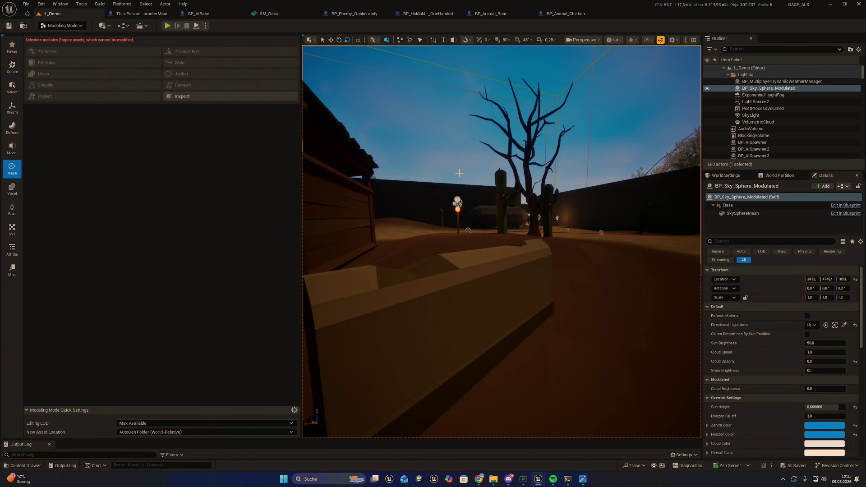
left_click(492, 248)
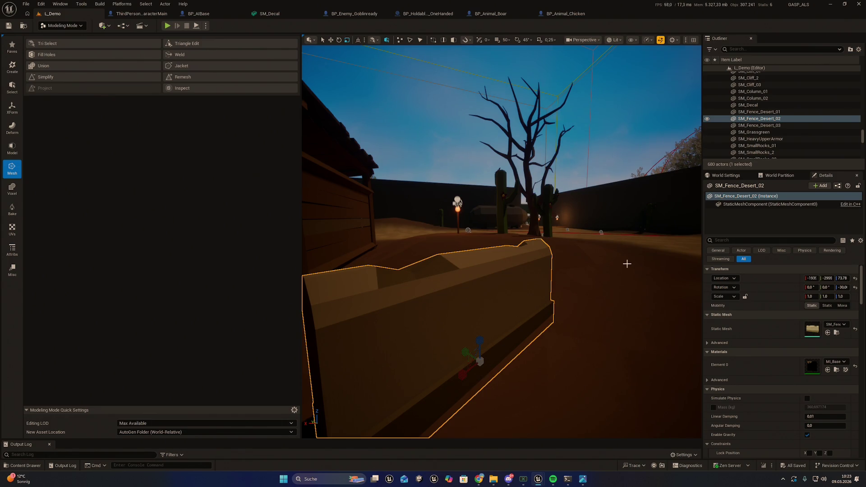
left_click_drag(627, 263, 623, 259)
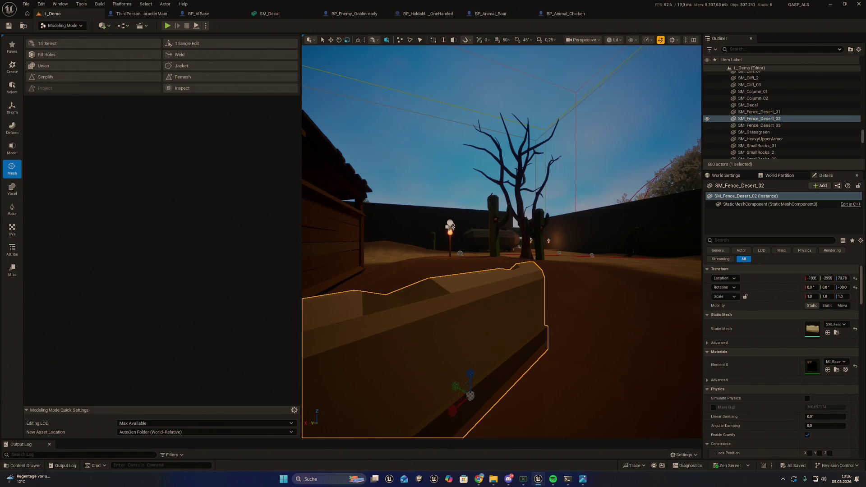
key("alt+Tab")
key("alt+Tab")
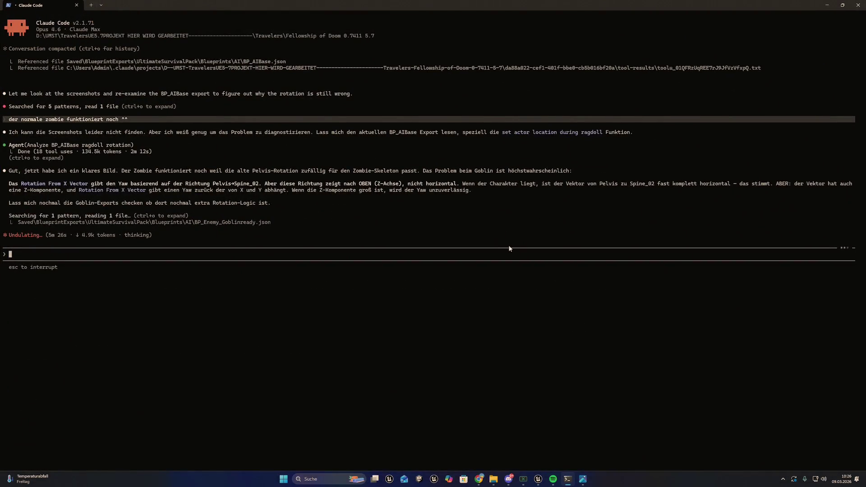
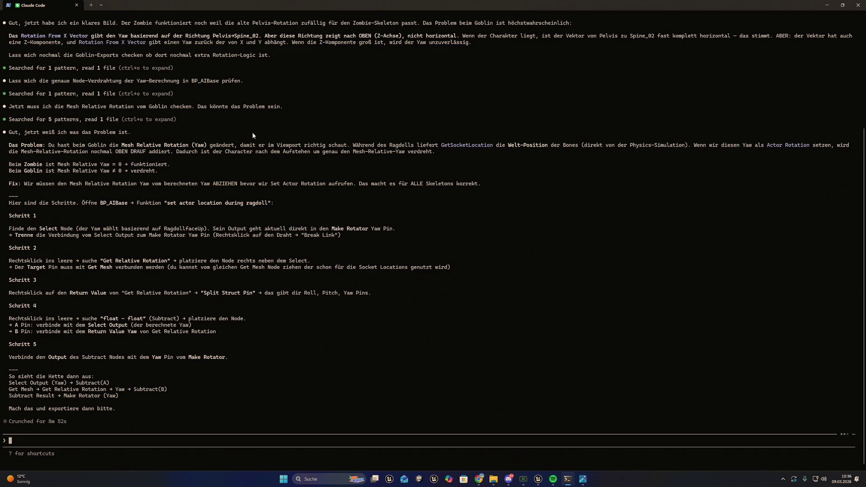
Step: Switch to Unreal and select the zombie enemy in the level viewport
scroll(252, 135, "up", 3)
key("alt+Tab")
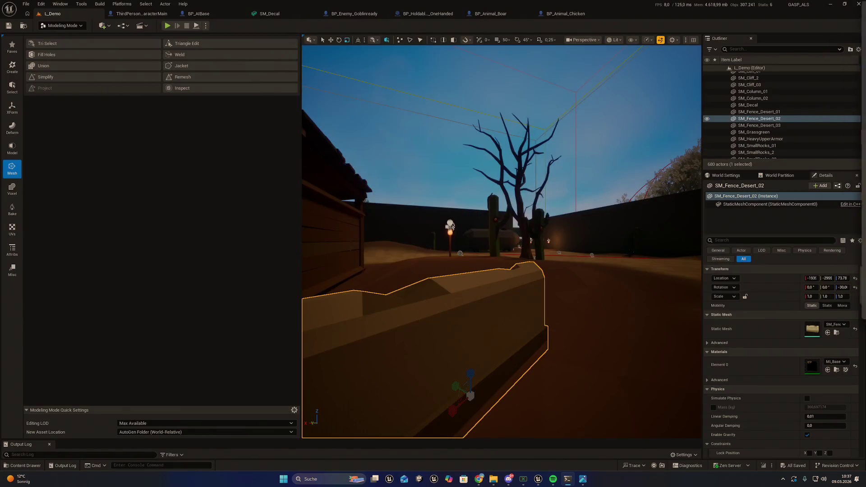
mouse_move(370, 254)
left_mouse_down()
mouse_move(365, 235)
mouse_move(383, 198)
mouse_move(508, 284)
left_mouse_up()
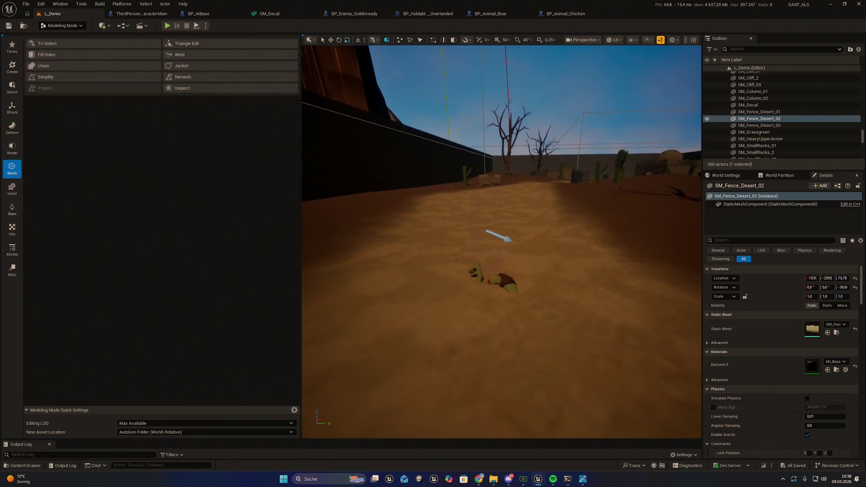
left_click(509, 284)
right_click(509, 284)
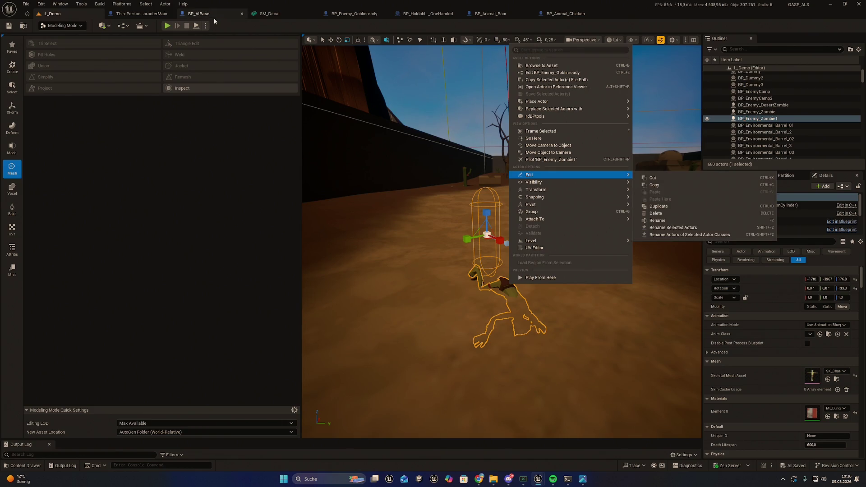
Step: Open the zombie's BP_AIBase Blueprint at its set actor location during ragdoll graph
left_click(199, 14)
left_click(198, 14)
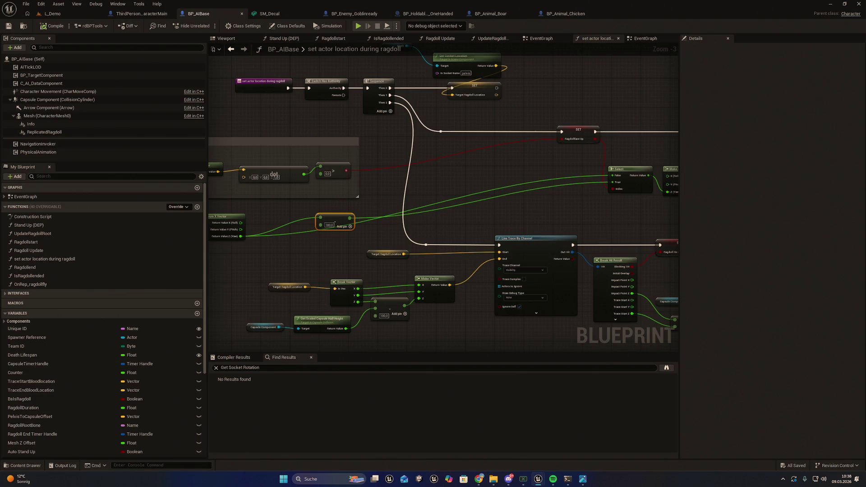
mouse_move(596, 127)
left_mouse_down()
mouse_move(574, 155)
mouse_move(442, 174)
left_mouse_up()
Step: Zoom and pan onto the Select and Make Rotator nodes, moving Make Rotator further right
scroll(511, 156, "up", 1)
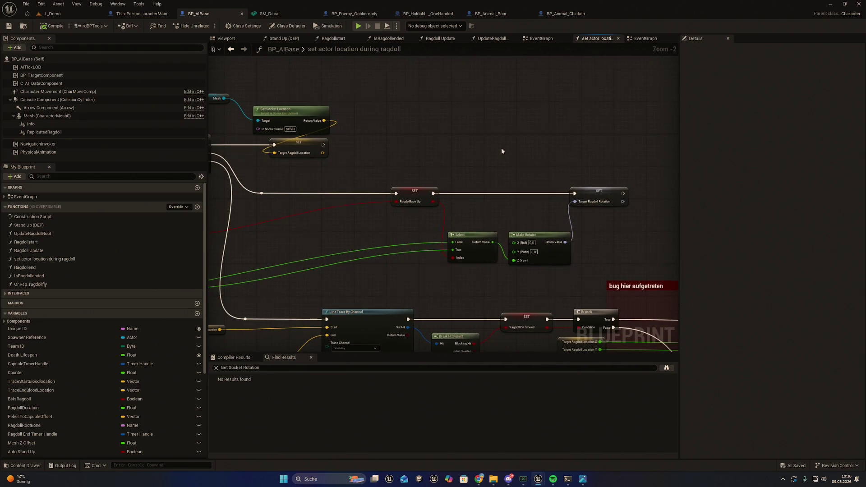
scroll(501, 148, "up", 1)
left_click_drag(461, 228, 454, 189)
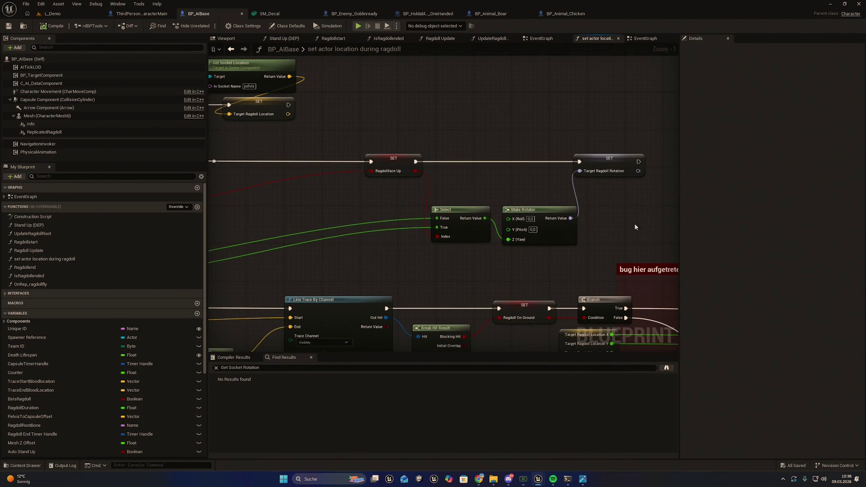
left_click_drag(626, 224, 609, 225)
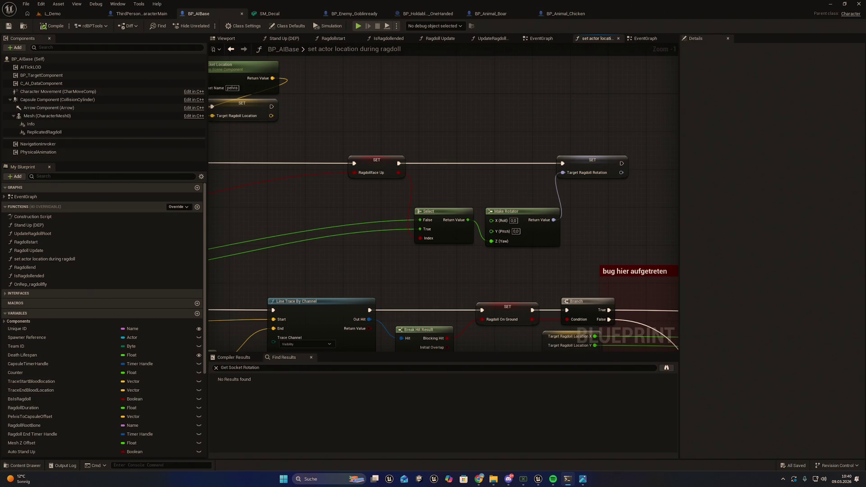
left_click_drag(519, 207, 562, 208)
Step: Add a reroute on the Select-to-Yaw wire and delete it, cutting the link
left_click(505, 234)
double_click(501, 230)
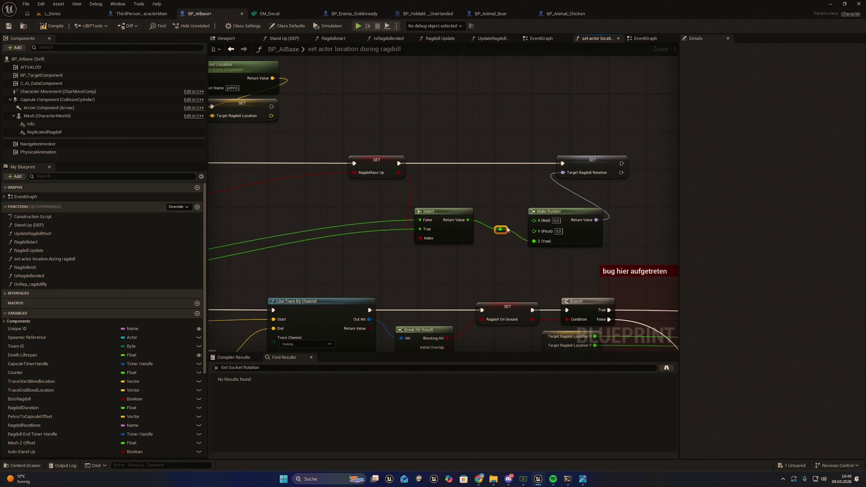
key("Delete")
Step: Check the Select pin and Make Rotator options, then select the SET and Make Rotator nodes
right_click(456, 220)
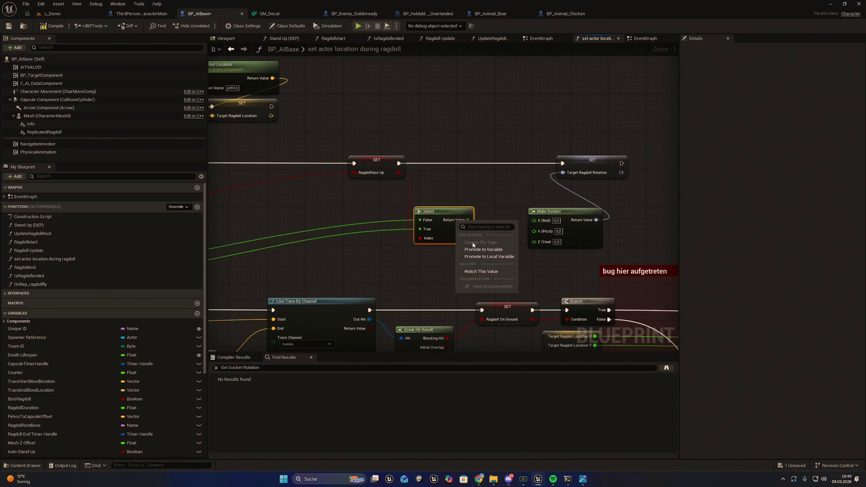
right_click(451, 221)
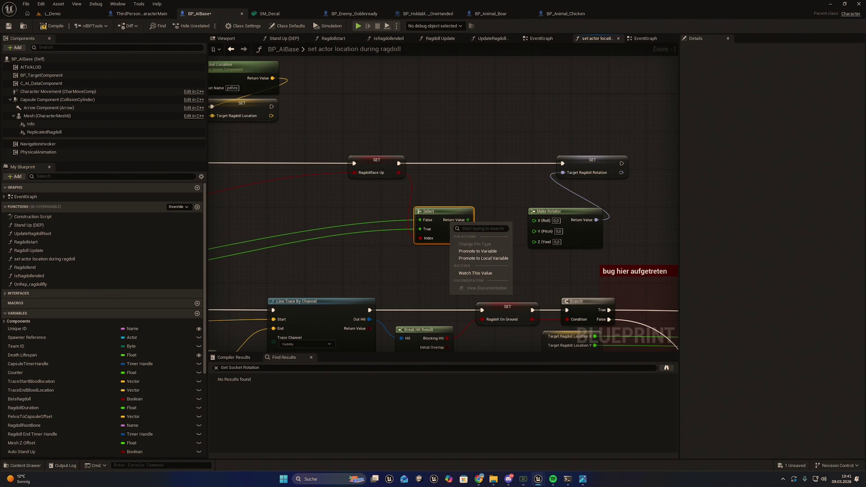
right_click(550, 215)
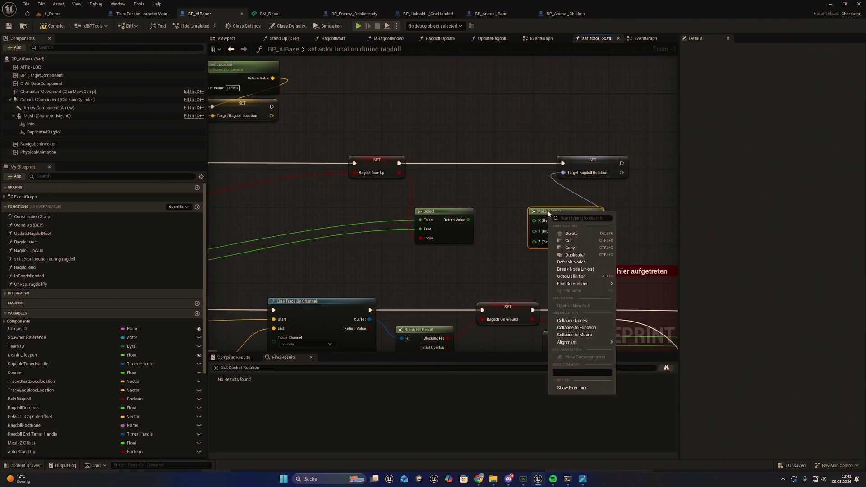
left_click(637, 199)
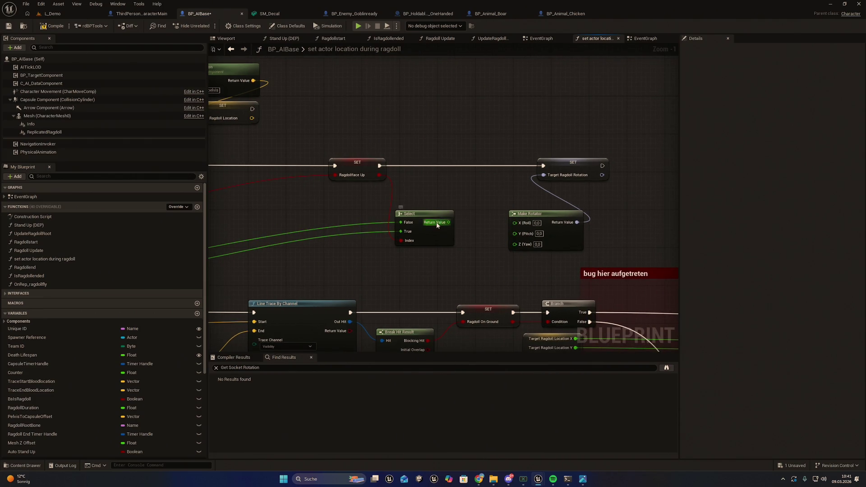
right_click(449, 222)
left_click(477, 214)
mouse_move(632, 214)
left_mouse_down()
mouse_move(555, 152)
mouse_move(614, 166)
mouse_move(673, 159)
left_mouse_up()
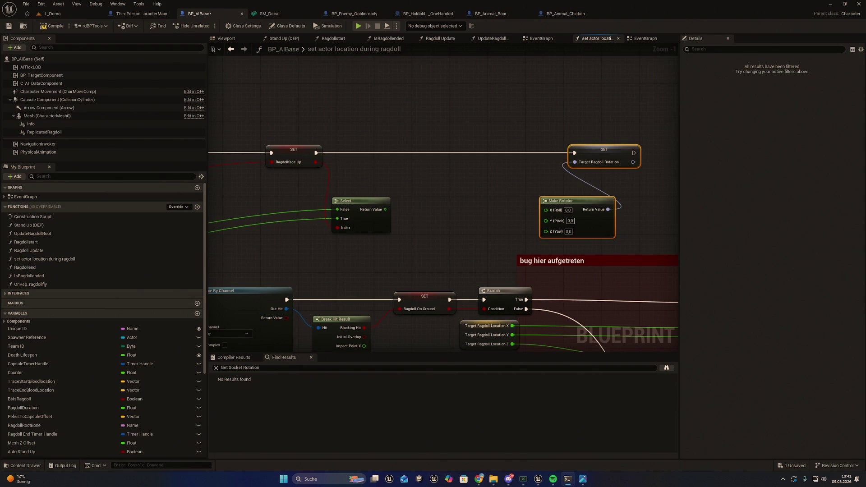
left_click_drag(474, 205, 572, 206)
Step: Search empty graph space for 'get relative rotation', then cancel the search
right_click(546, 217)
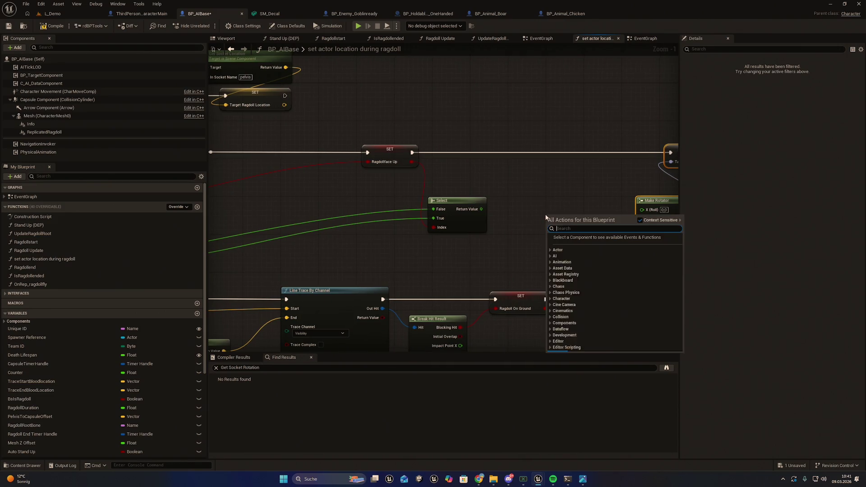
type("get relative ")
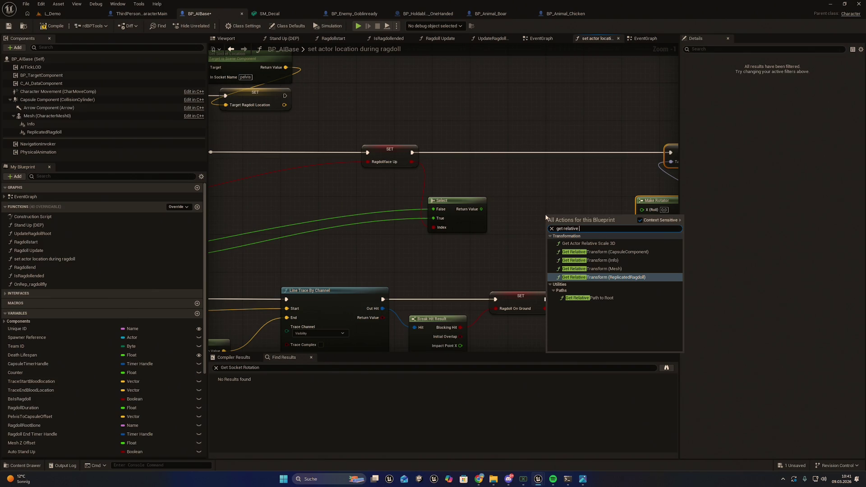
type("rota")
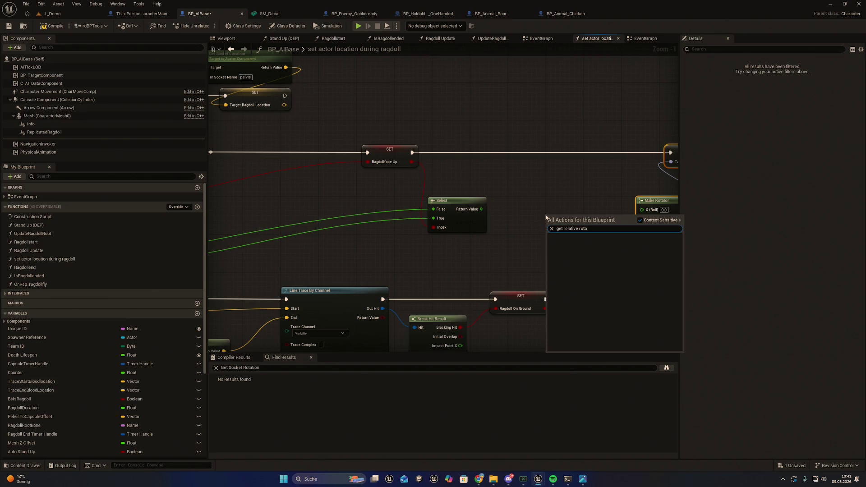
key("BackSpace")
key("BackSpace")
type("t")
key("Escape")
scroll(514, 257, "down", 4)
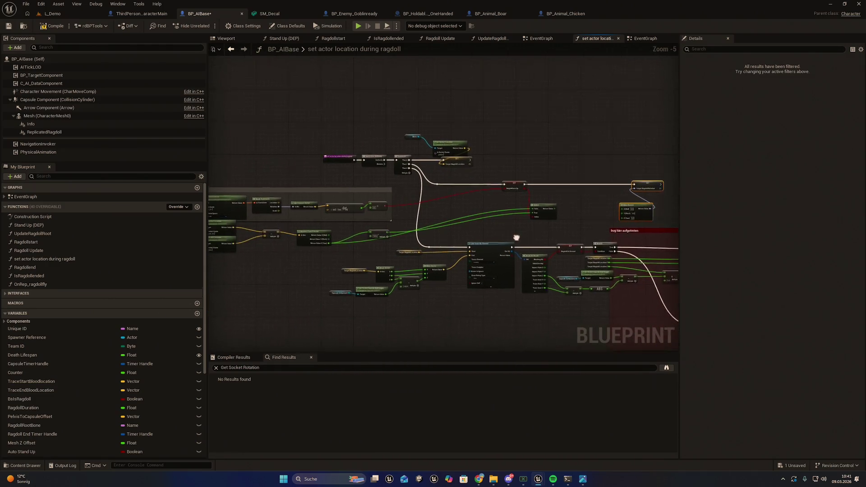
Step: Paste a copy of the Mesh variable and connect it to a new Get Relative Rotation node
left_click(317, 230)
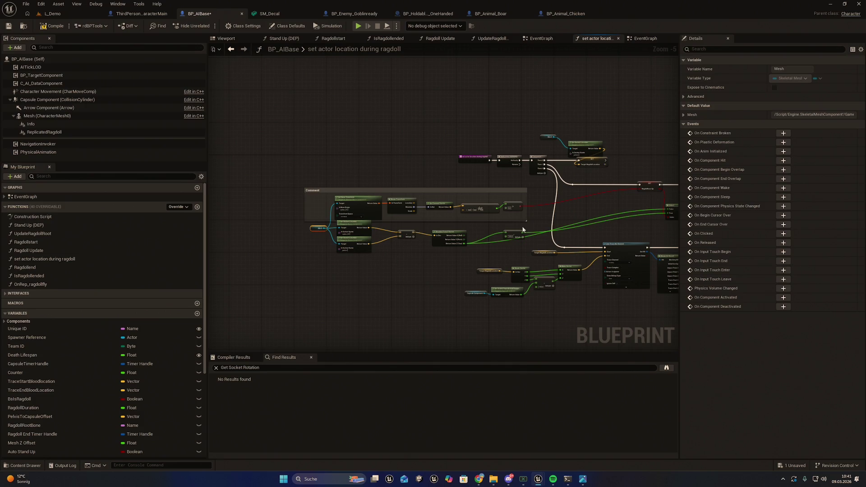
left_click_drag(524, 231, 440, 274)
scroll(439, 274, "up", 4)
key("ctrl+v")
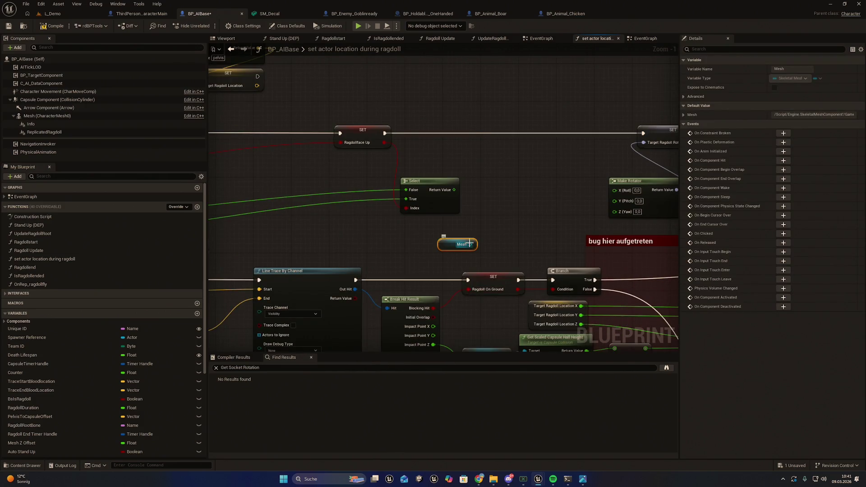
left_click_drag(474, 244, 491, 194)
type("g")
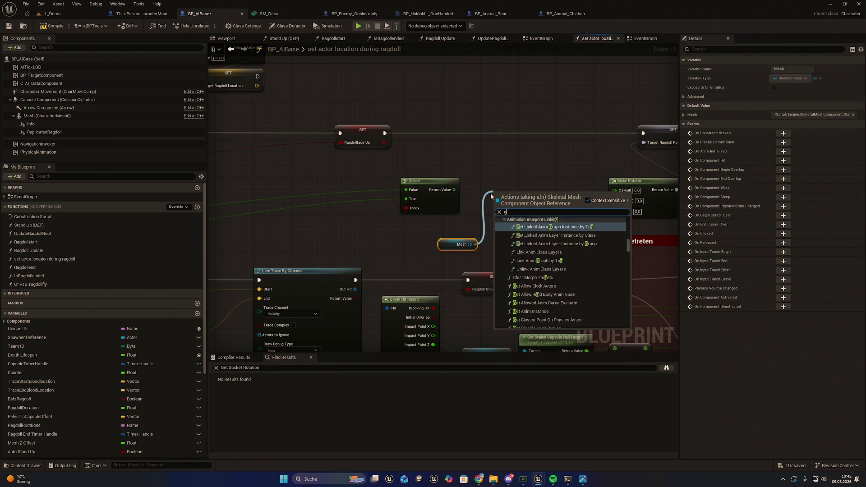
type("et rea")
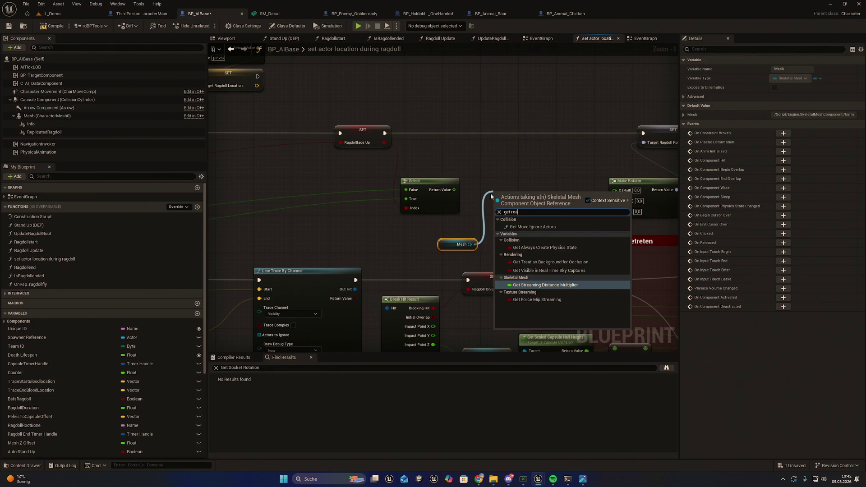
key("BackSpace")
type("la")
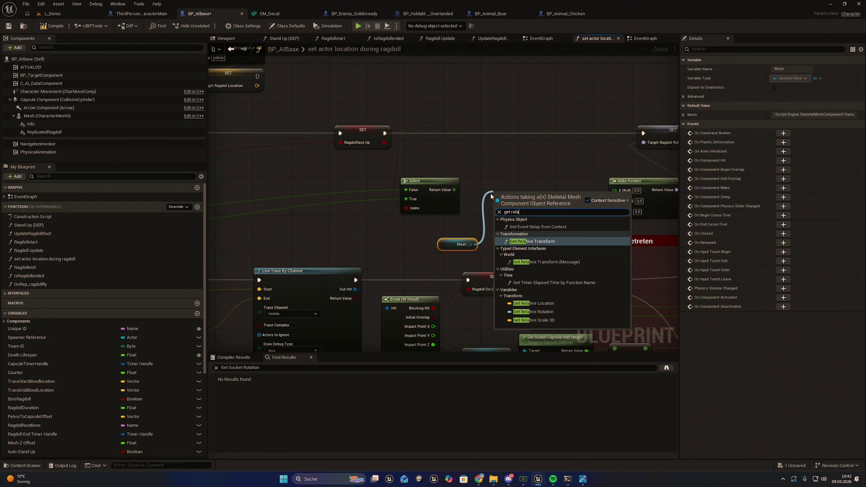
left_click(532, 312)
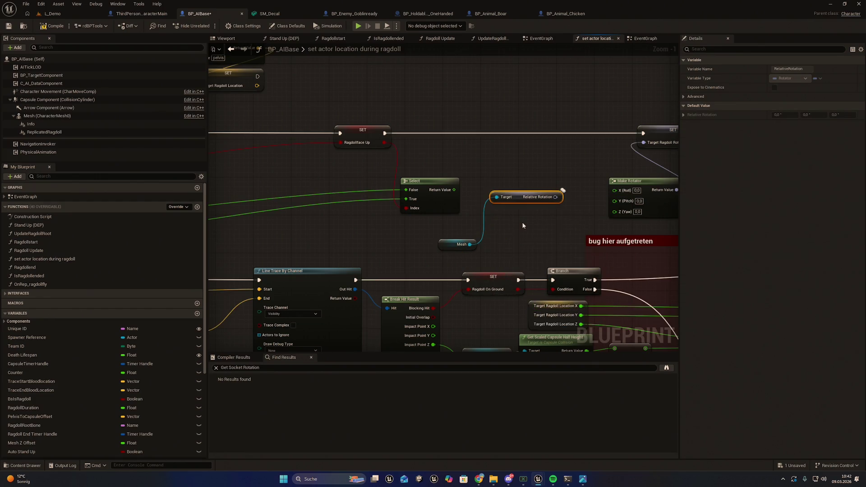
Step: Arrange the Mesh and Relative Rotation nodes together beneath the Select node
mouse_move(522, 187)
left_mouse_down()
mouse_move(503, 241)
mouse_move(469, 252)
left_mouse_up()
left_click(519, 193)
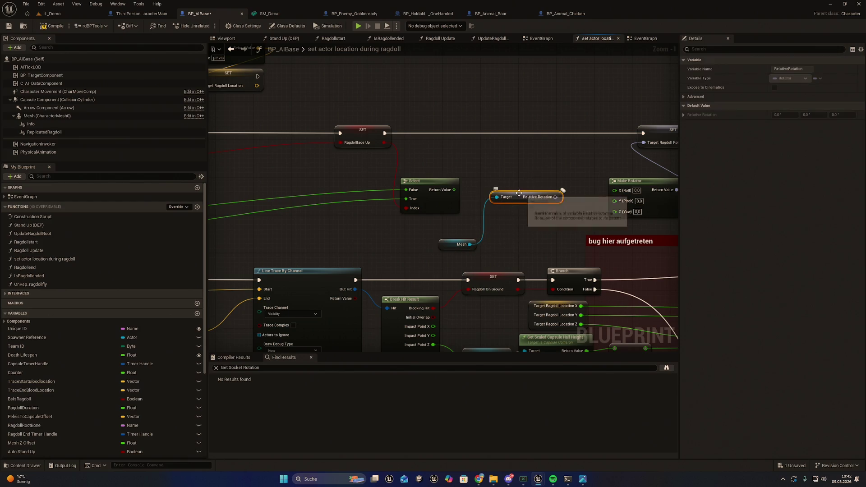
mouse_move(519, 193)
left_mouse_down()
mouse_move(519, 240)
mouse_move(451, 255)
left_mouse_up()
left_click_drag(515, 244, 435, 230)
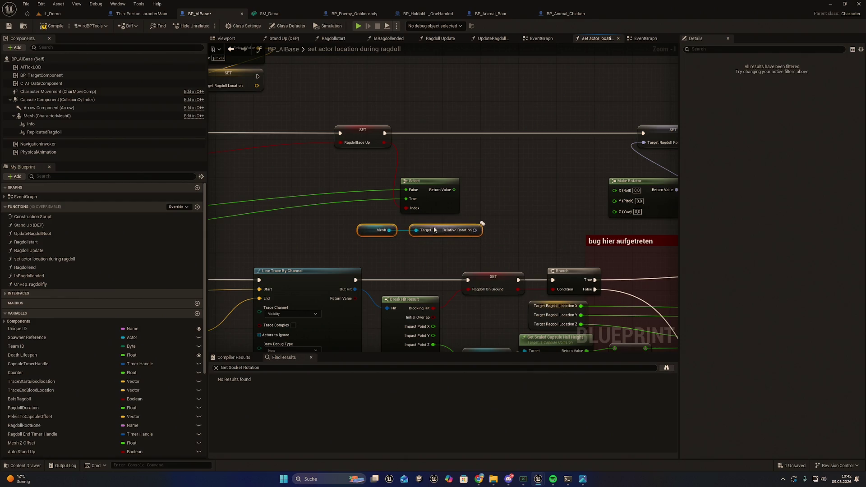
left_click_drag(508, 221, 492, 230)
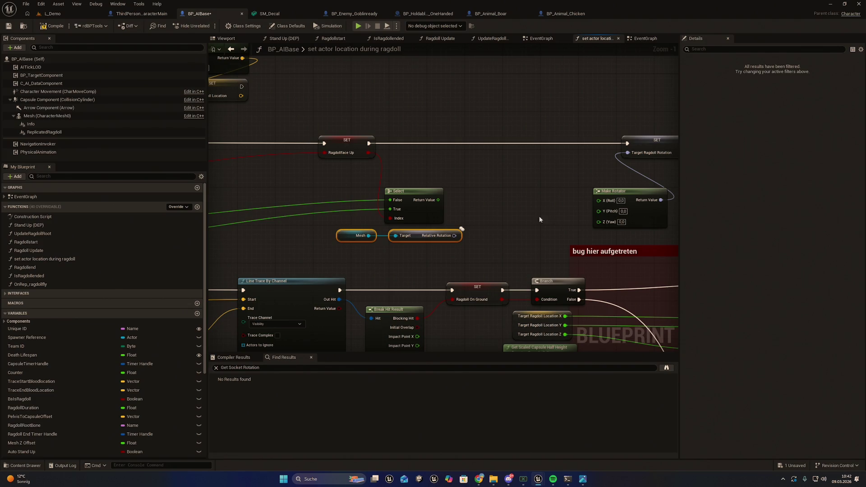
right_click(455, 236)
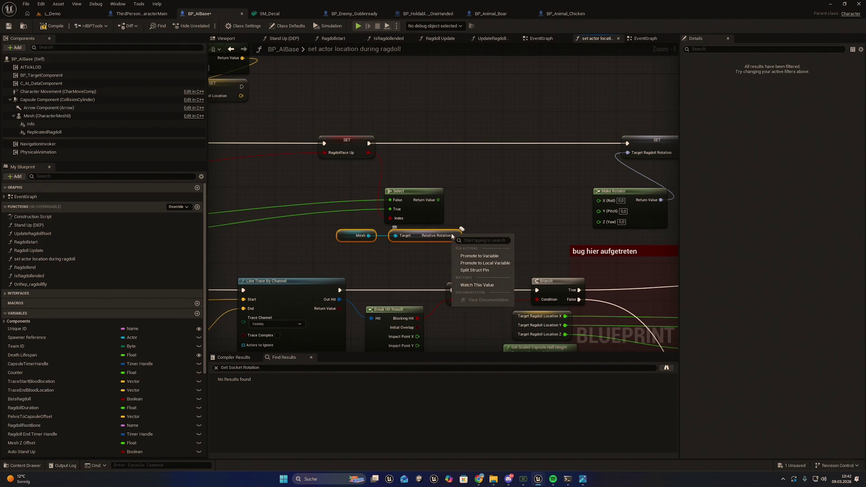
Step: Split Relative Rotation into Roll, Pitch and Yaw pins and place a subtract node beside it
left_click(480, 271)
left_click_drag(511, 225, 481, 225)
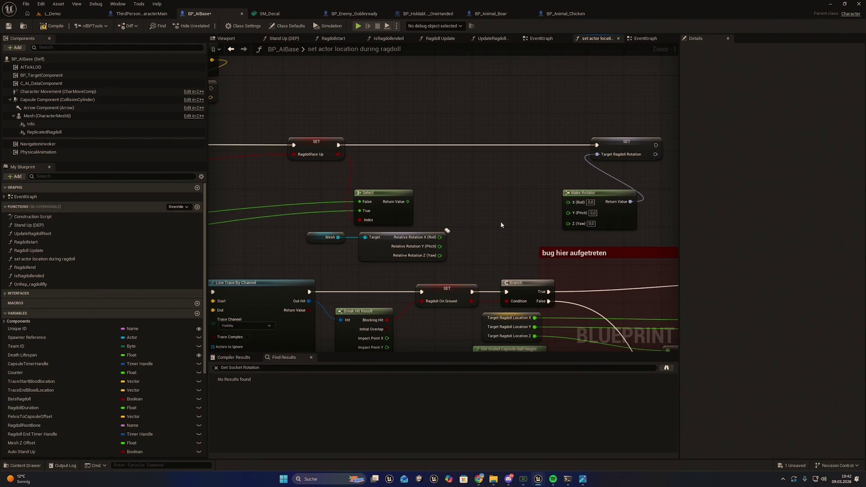
right_click(467, 218)
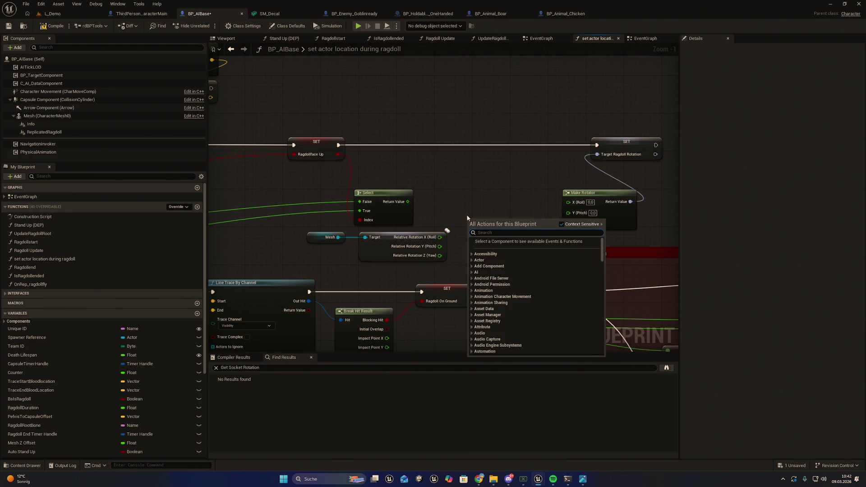
type("sub")
key("Return")
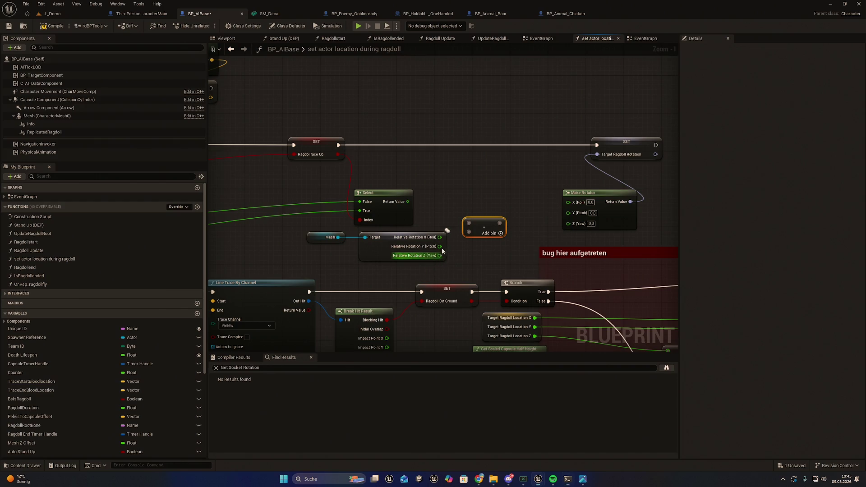
Step: Wire the relative Yaw and Select result into the subtract node, and its output into Make Rotator Yaw
left_click_drag(440, 255, 469, 223)
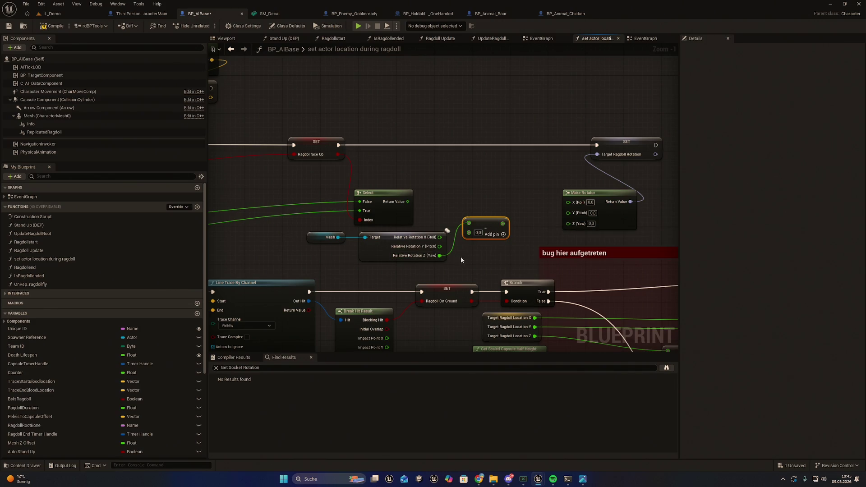
mouse_move(461, 260)
left_mouse_down()
mouse_move(865, 244)
mouse_move(465, 252)
mouse_move(515, 230)
mouse_move(452, 238)
left_mouse_up()
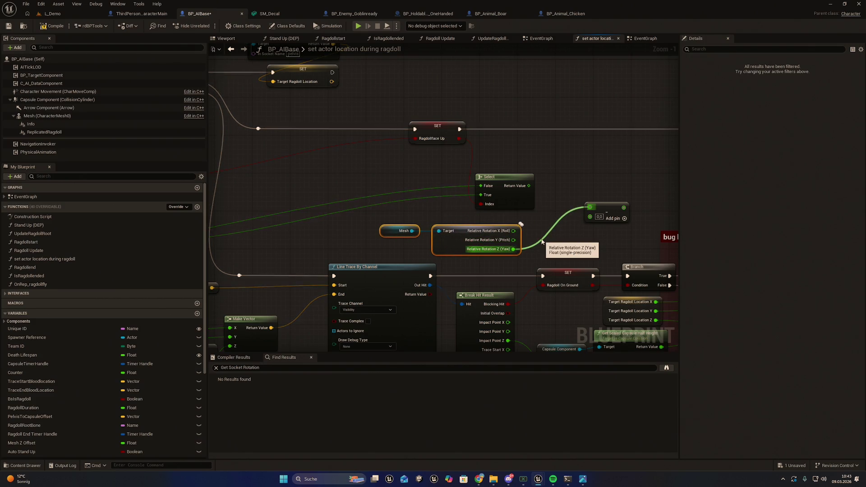
left_click(544, 216)
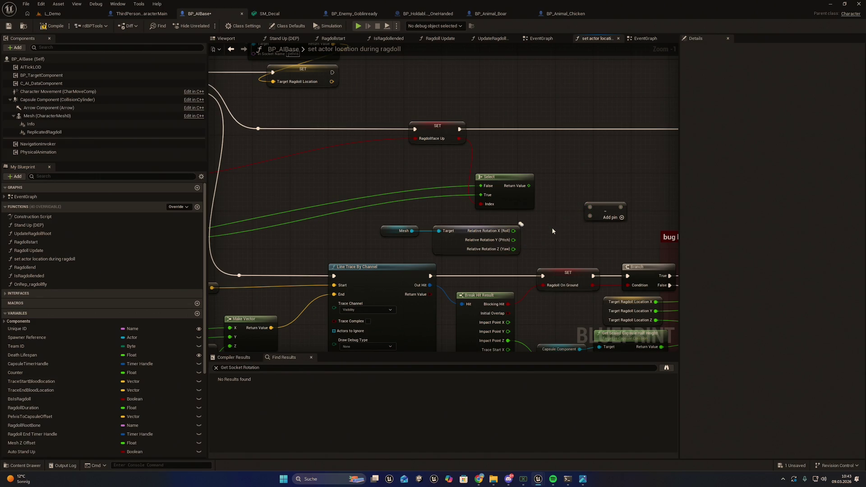
left_click_drag(529, 186, 537, 195)
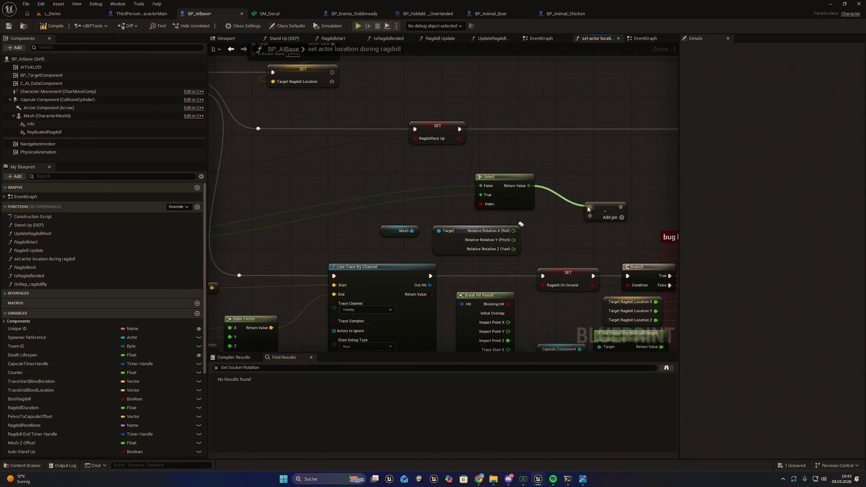
left_click_drag(588, 209, 590, 208)
mouse_move(528, 250)
left_mouse_down()
mouse_move(518, 258)
mouse_move(537, 233)
mouse_move(581, 227)
left_mouse_up()
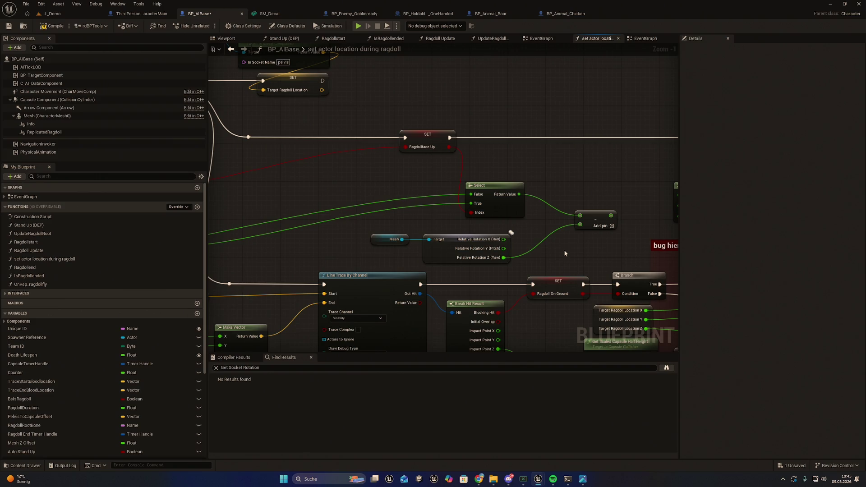
left_click_drag(564, 253, 484, 256)
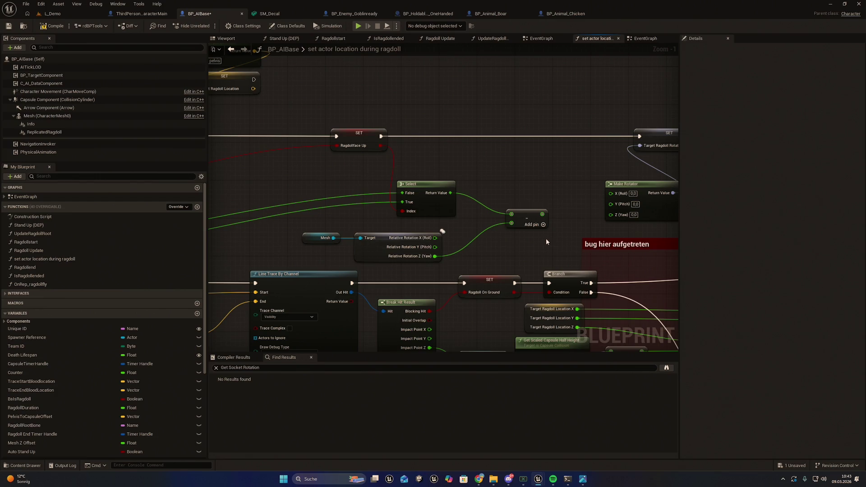
mouse_move(553, 229)
left_mouse_down()
mouse_move(528, 238)
mouse_move(586, 224)
left_mouse_up()
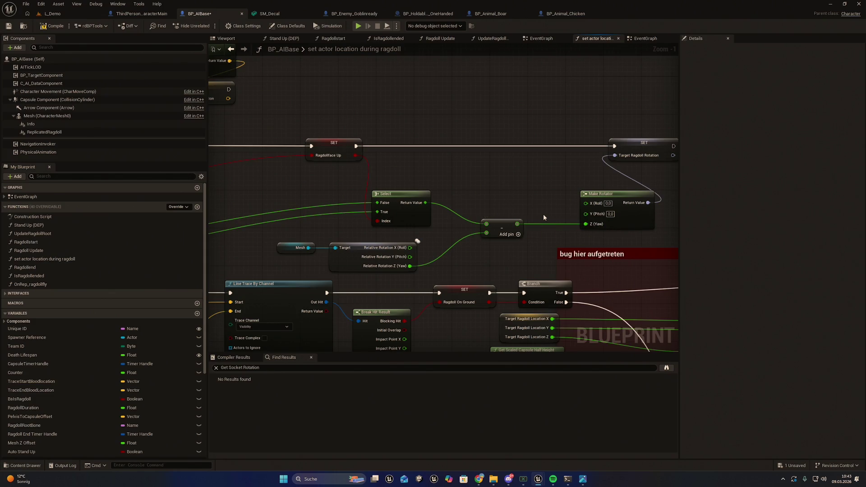
scroll(544, 214, "down", 1)
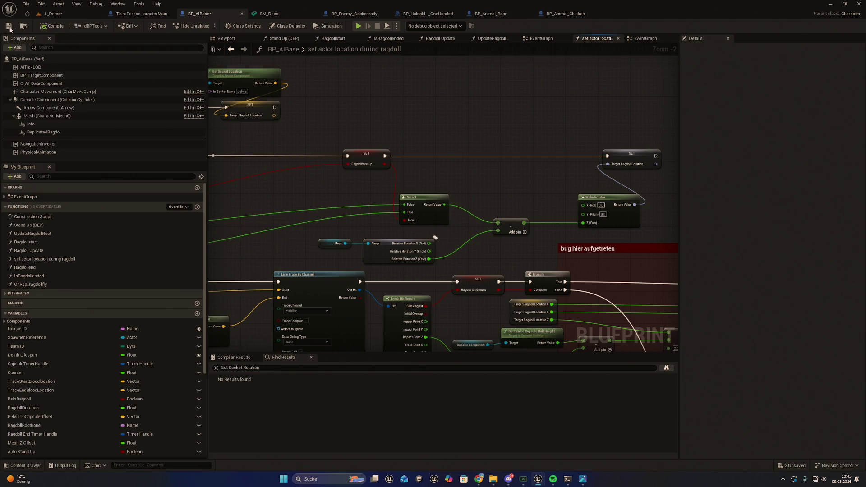
Step: Save BP_AIBase, export it with Export Blueprint for Claude, and return to L_Demo
left_click(9, 27)
left_click(23, 26)
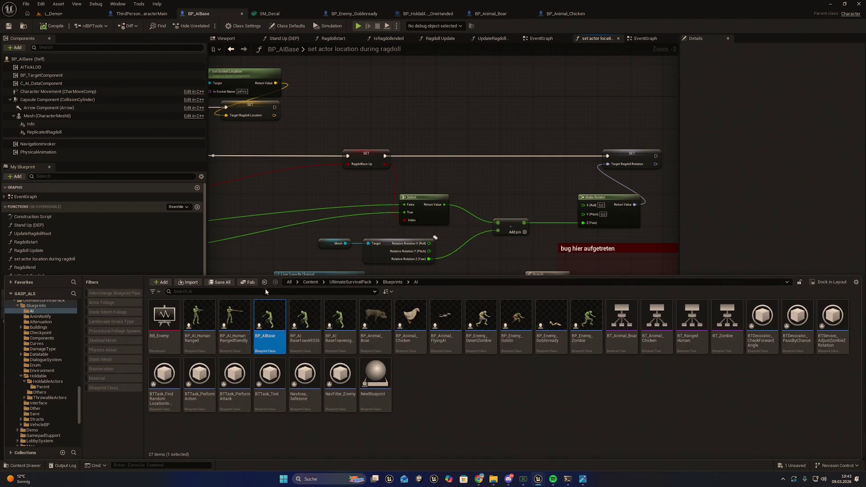
right_click(267, 321)
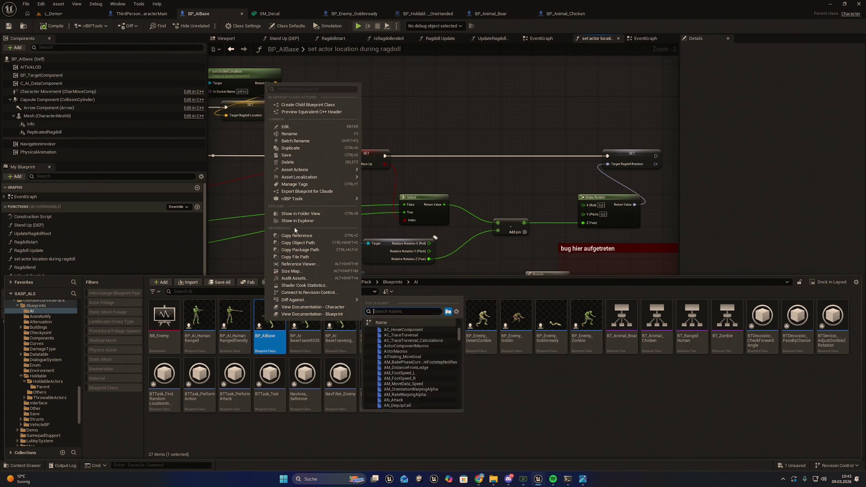
left_click(300, 191)
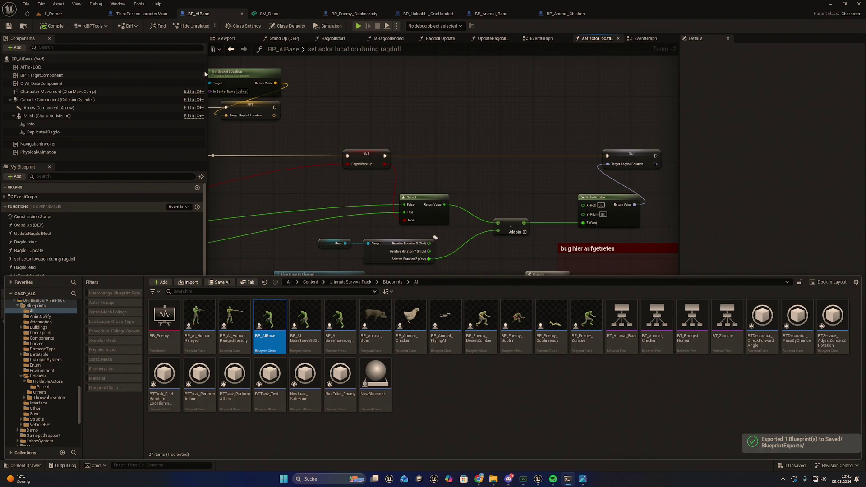
left_click(65, 15)
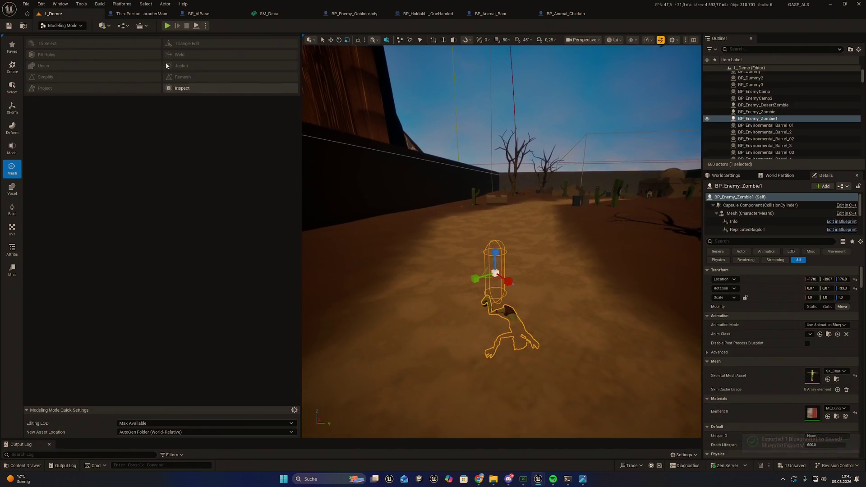
Step: Save all modified assets with File > Save All
left_click(39, 4)
left_click(26, 4)
left_click(26, 4)
left_click(54, 101)
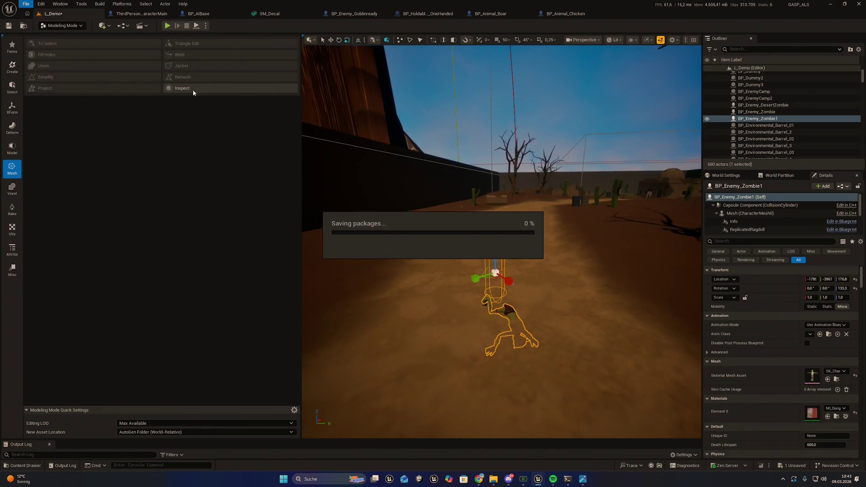
Step: Play-test L_Demo, run at a zombie and attack it twice, then stop
left_click(167, 26)
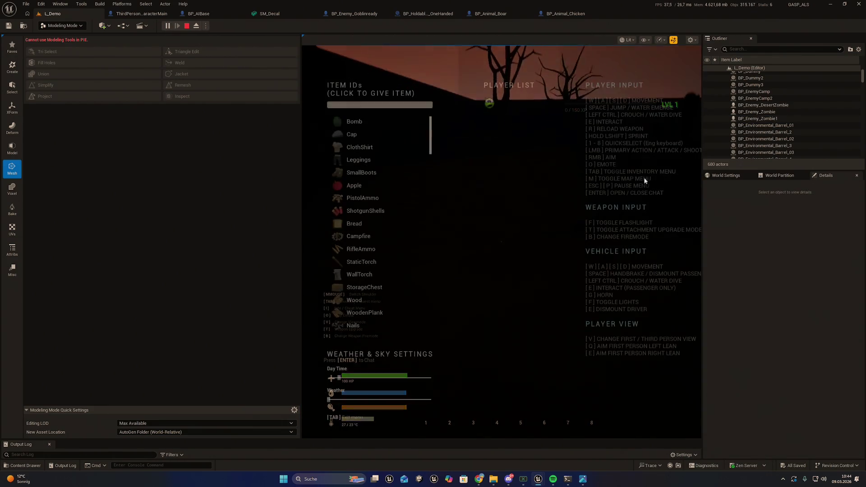
key("i")
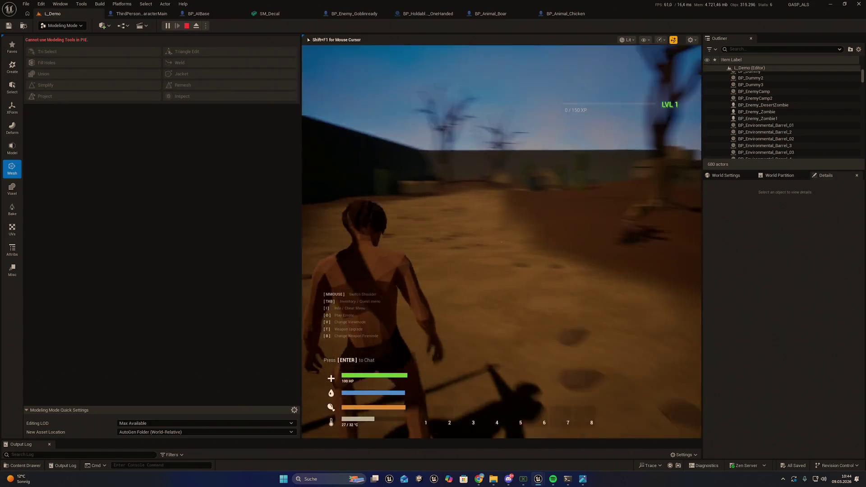
key("w")
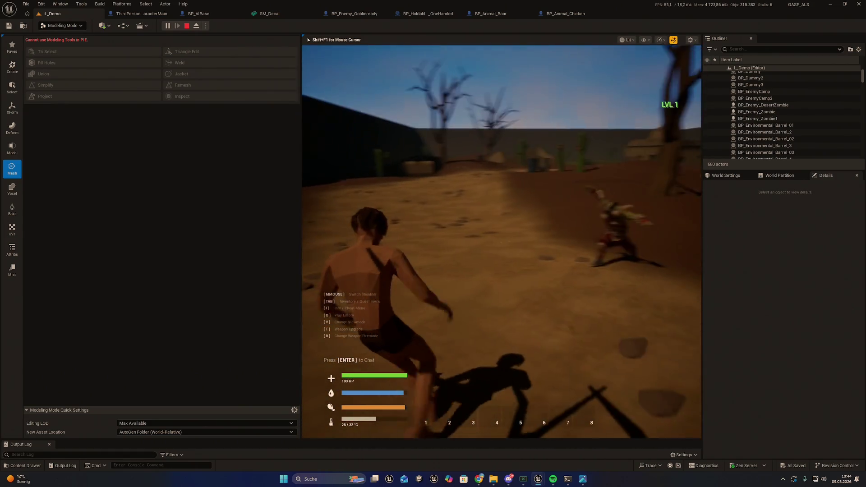
left_click(501, 242)
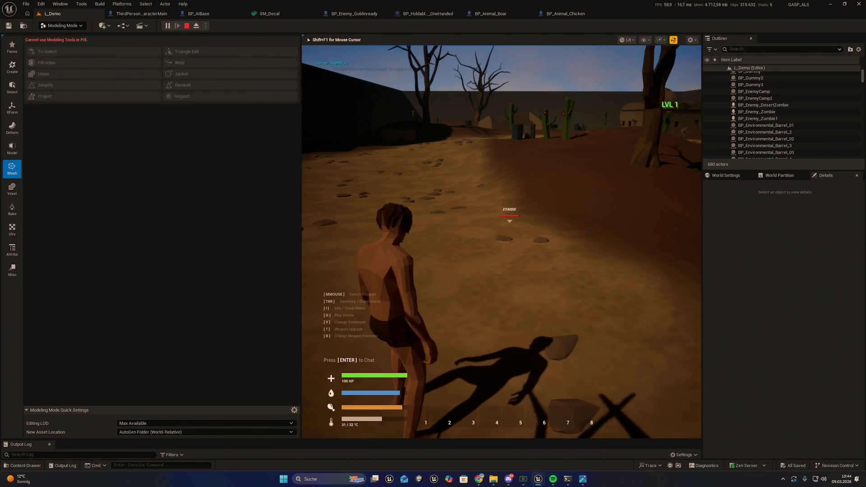
left_click(502, 242)
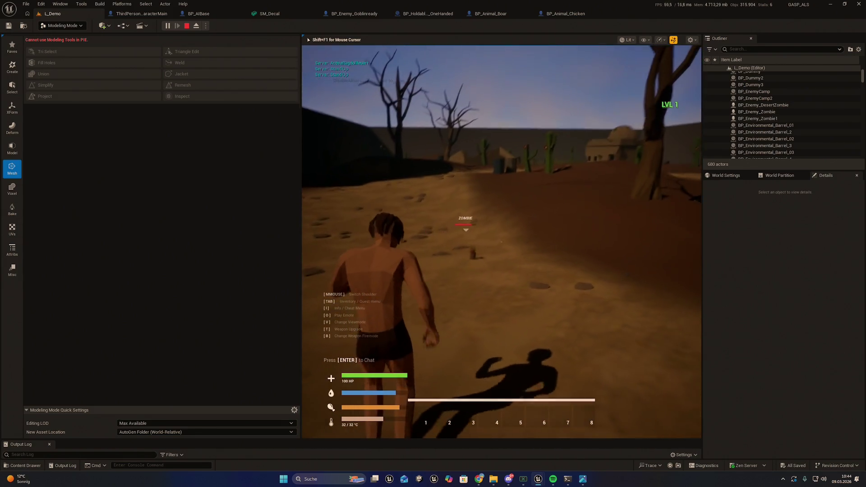
key("Escape")
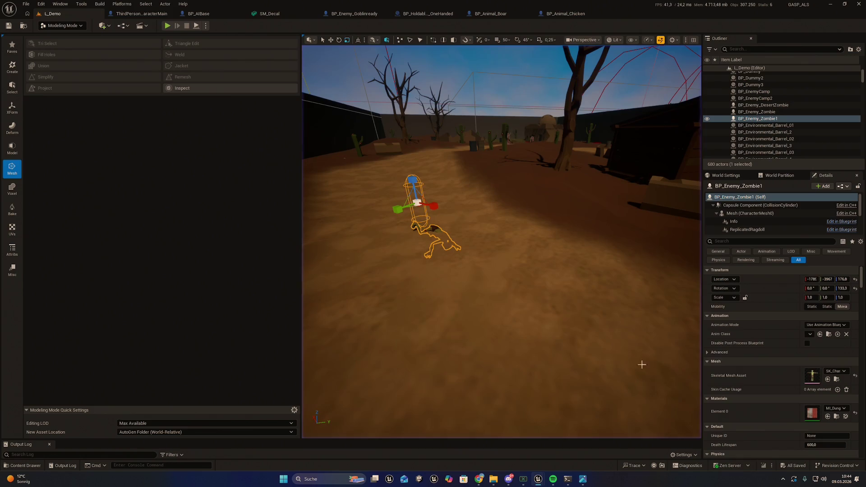
Step: Look around the arena and frame the selected zombie in the viewport
left_click_drag(525, 323, 611, 333)
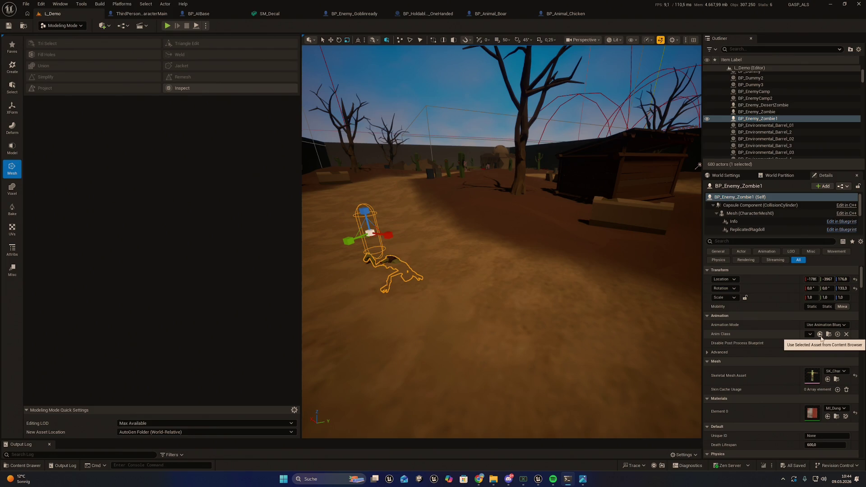
left_click_drag(654, 263, 697, 269)
key("f")
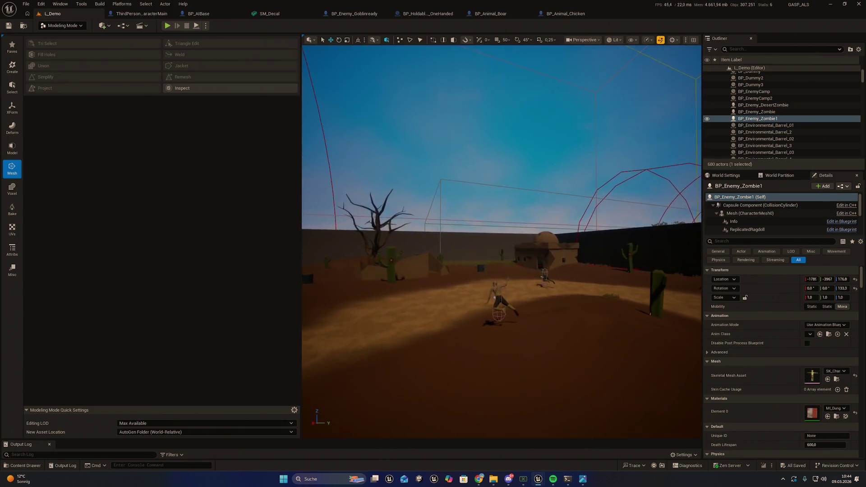
Step: Play again, give the character a Sword from the item menu, then stop
key("alt+p")
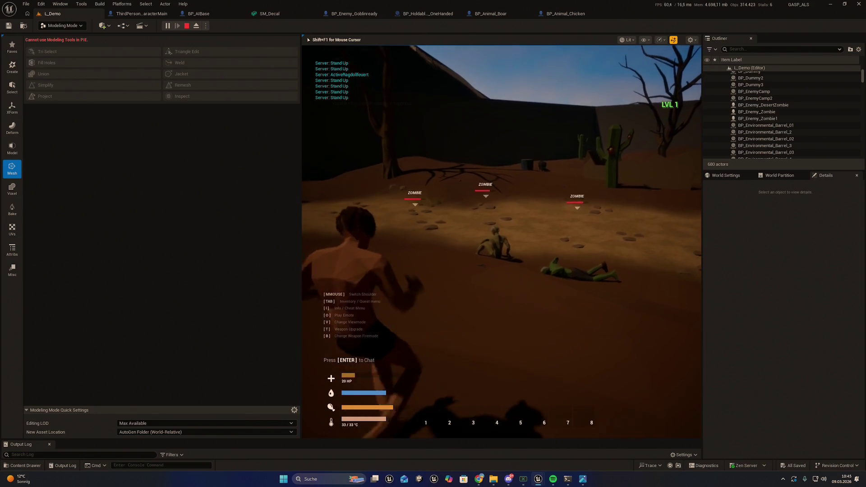
key("i")
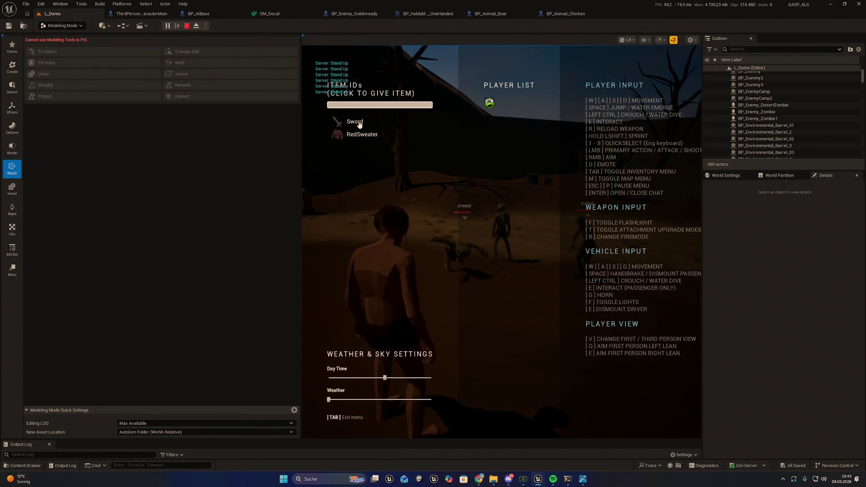
left_click(380, 105)
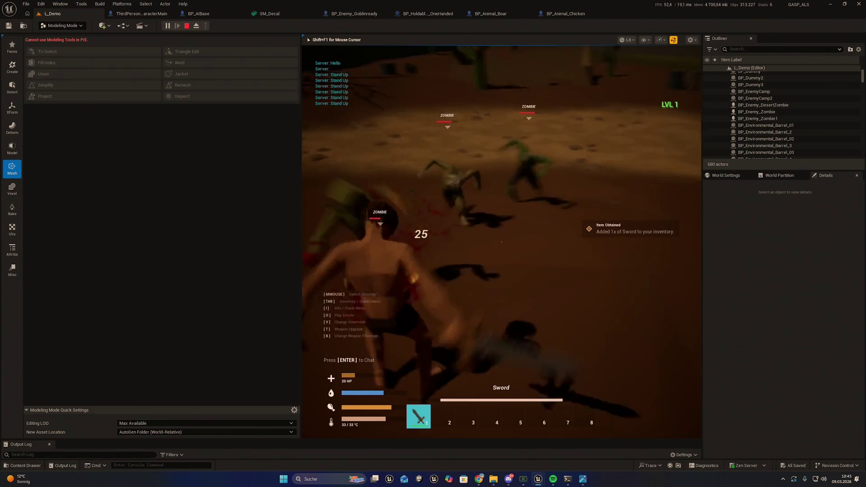
key("Escape")
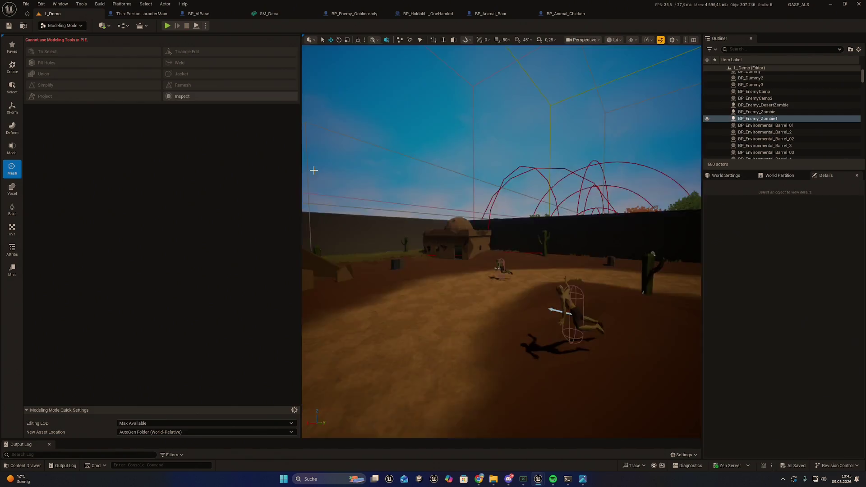
Step: Frame and orbit the zombie, then play-test hitting it so it ragdolls
left_click_drag(317, 205, 303, 230)
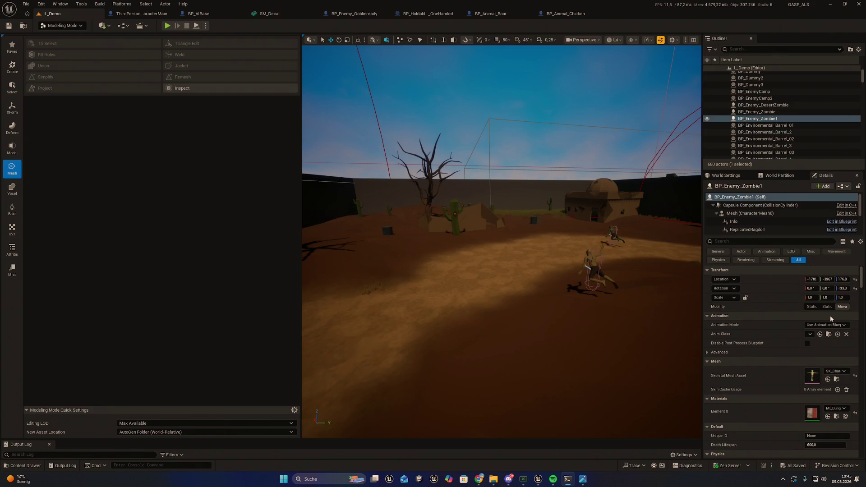
key("f")
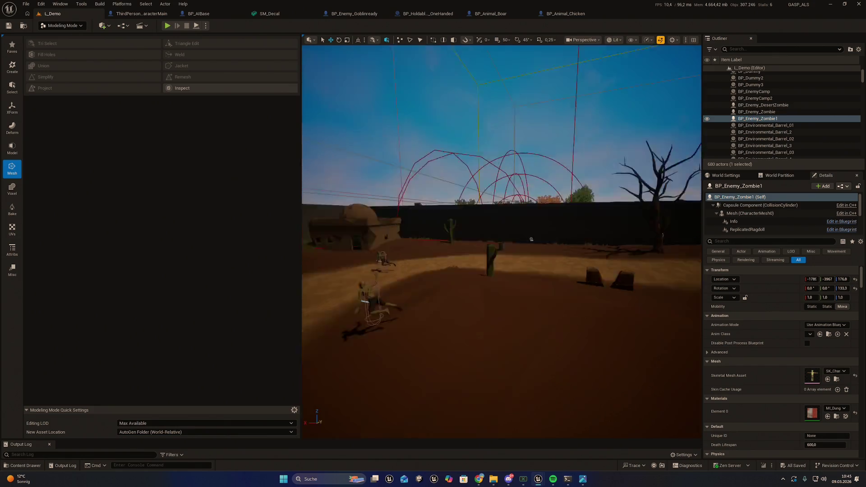
left_click_drag(497, 271, 388, 270)
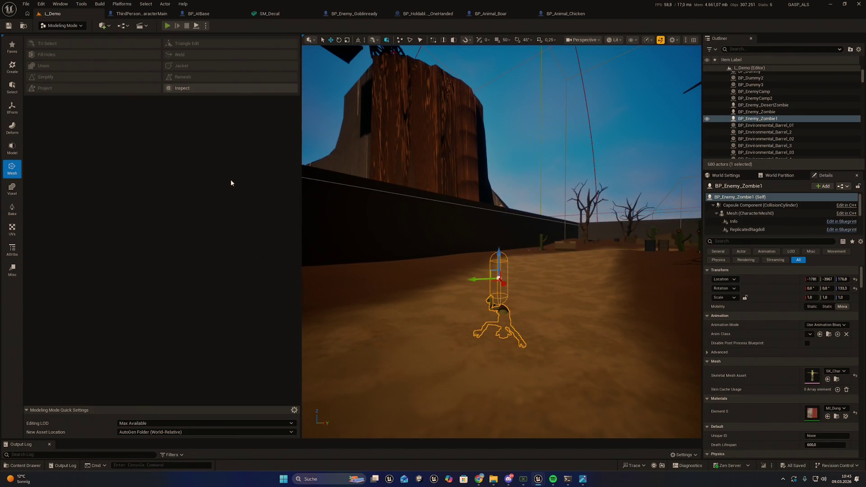
key("alt+p")
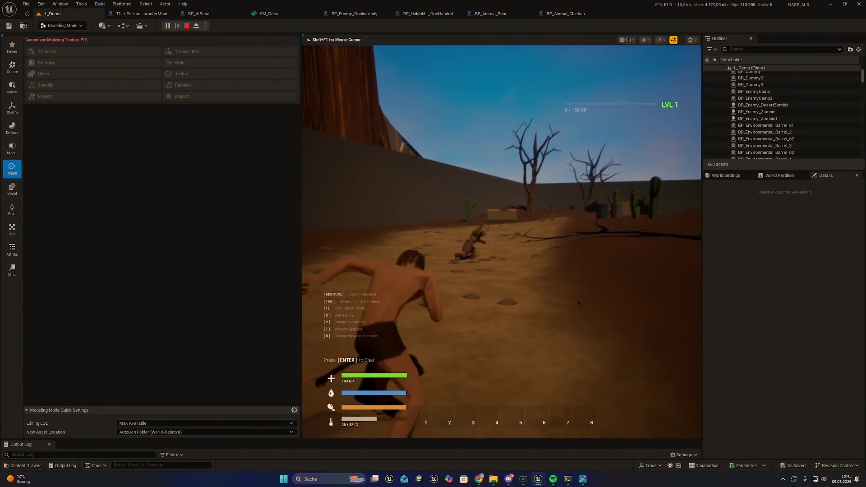
key("w")
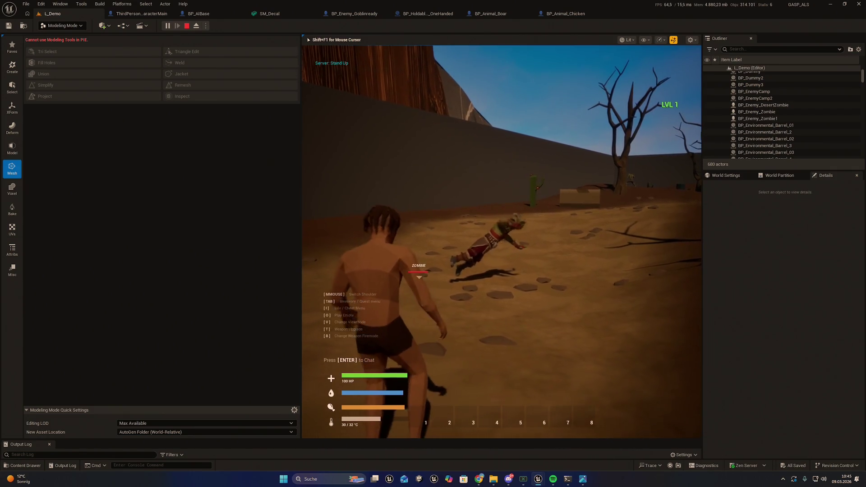
key("Escape")
Step: Close the error log, run another play test, and stop it
left_click(705, 93)
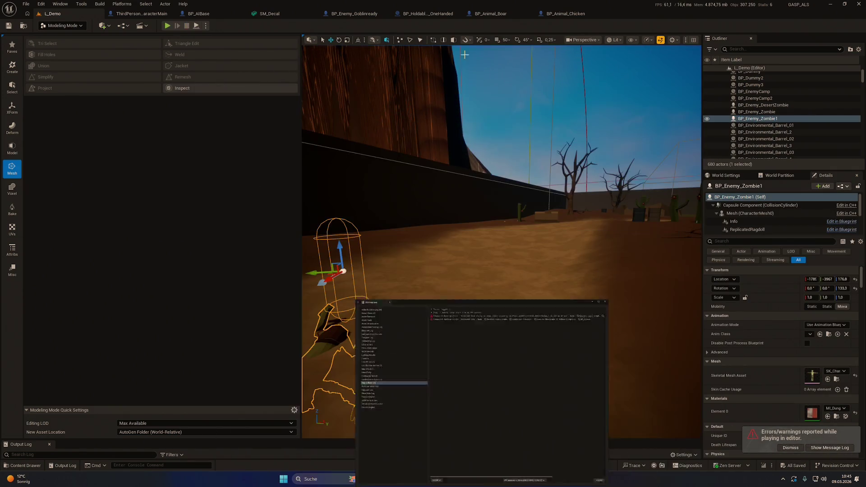
key("alt+p")
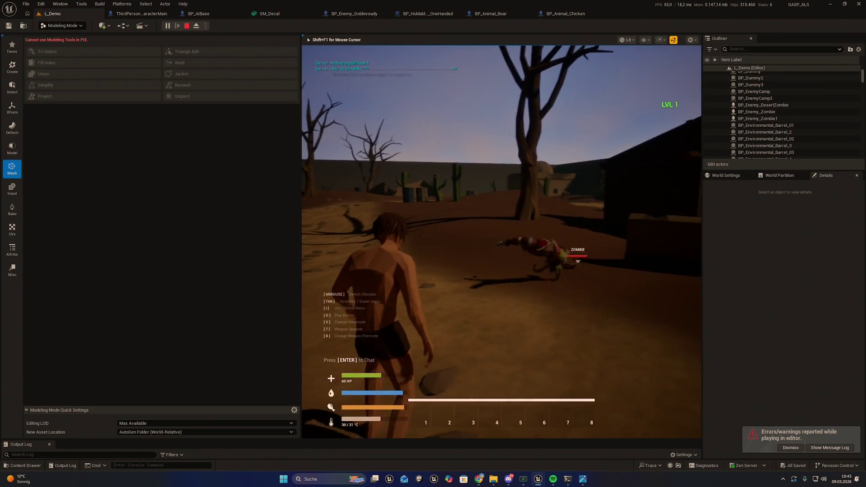
key("Escape")
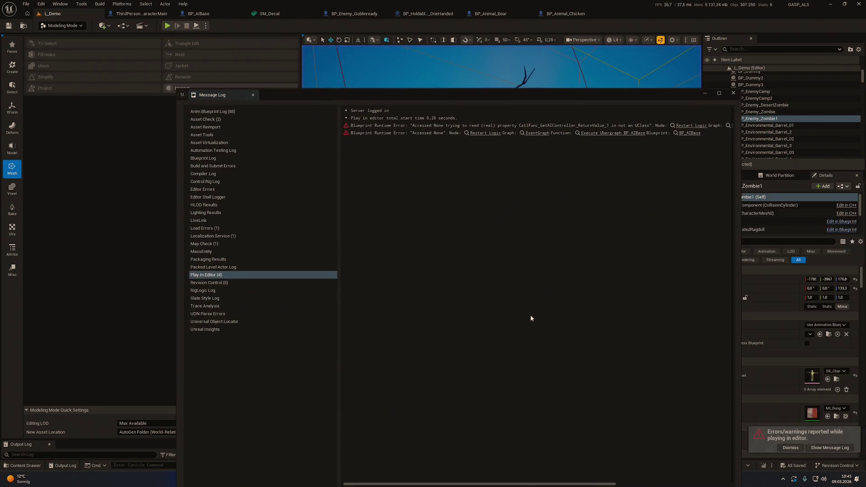
Step: Close the Message Log and frame the selected zombie in the L_Demo viewport with F
left_click(733, 93)
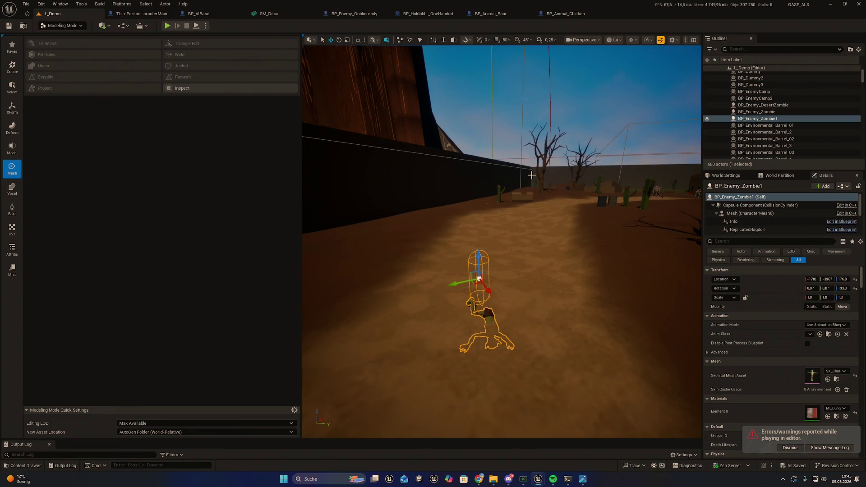
left_click_drag(479, 196, 446, 178)
key("f")
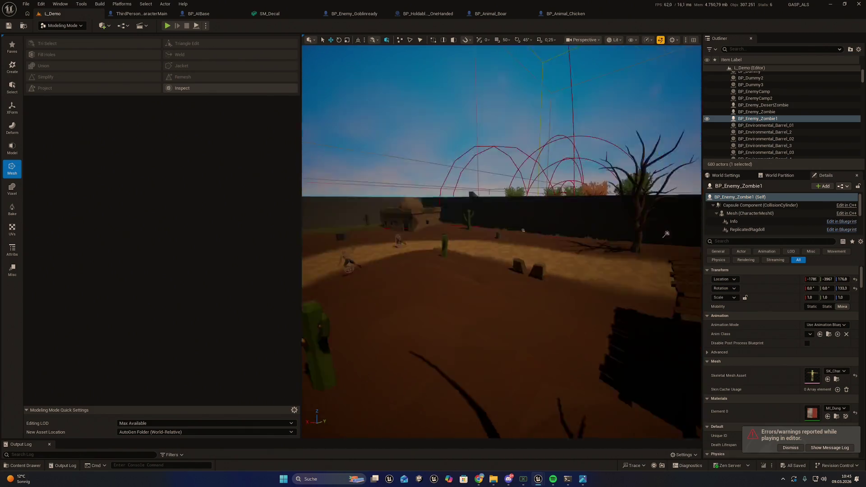
mouse_move(454, 210)
left_mouse_down()
mouse_move(472, 211)
mouse_move(454, 209)
left_mouse_up()
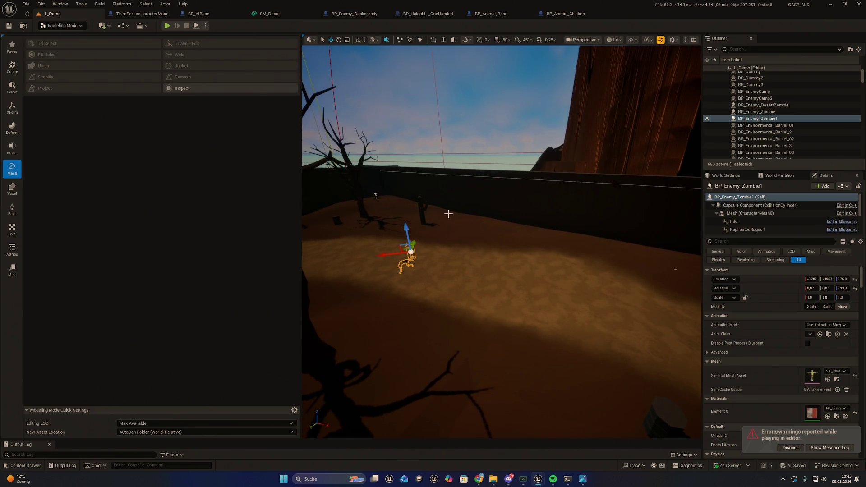
Step: Play-test L_Demo twice with Alt+P, dismissing the Tab item menu, and stop each run with Esc
left_click_drag(461, 173, 420, 177)
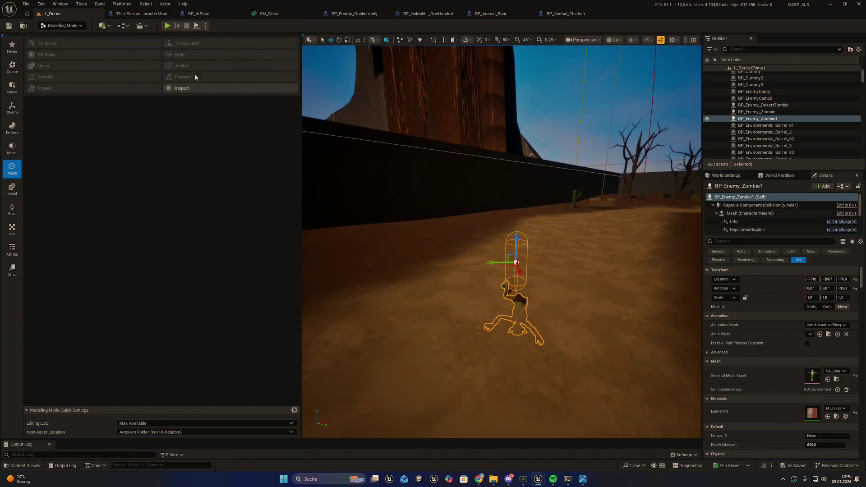
key("alt+p")
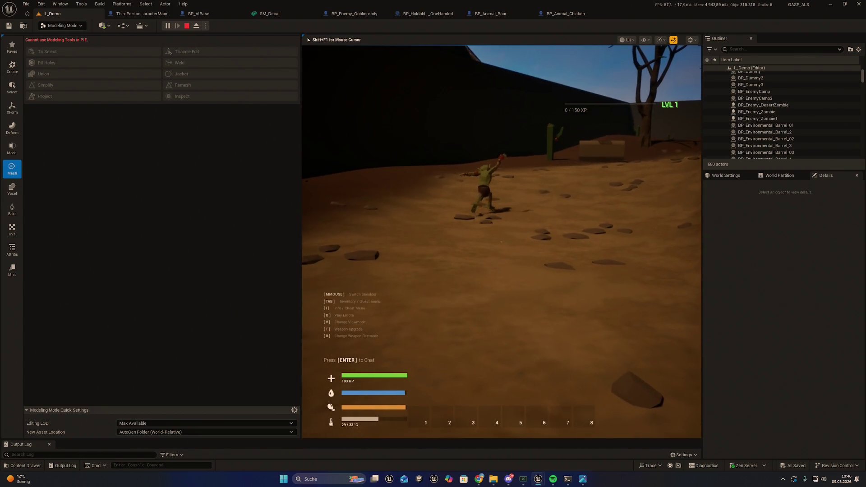
key("Escape")
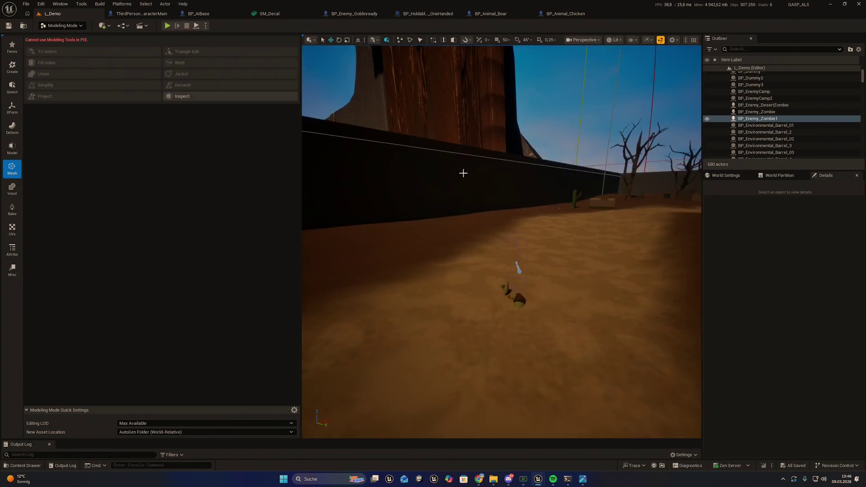
key("alt+p")
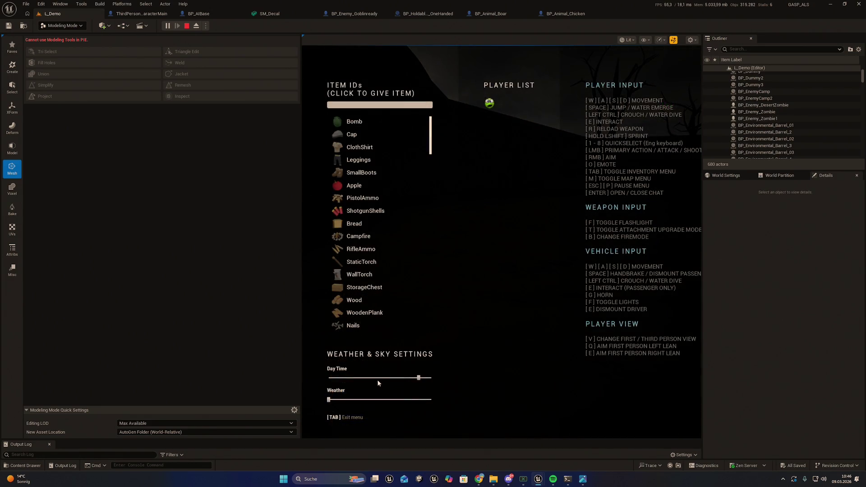
key("Tab")
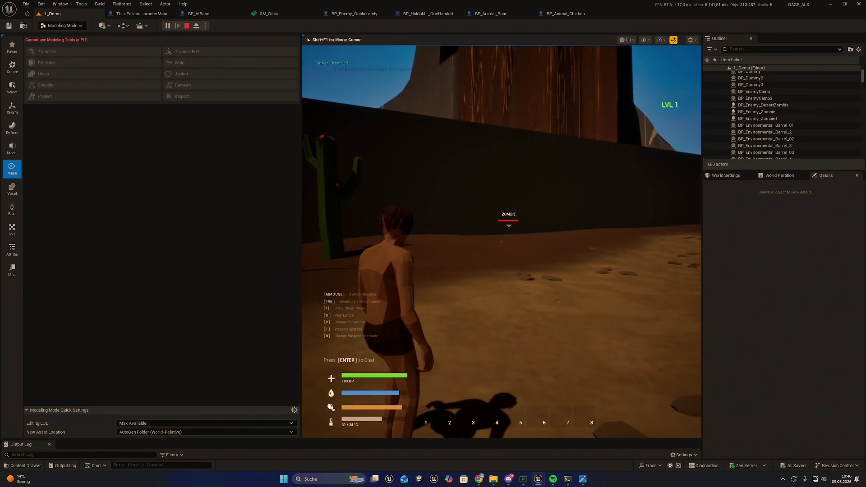
key("Escape")
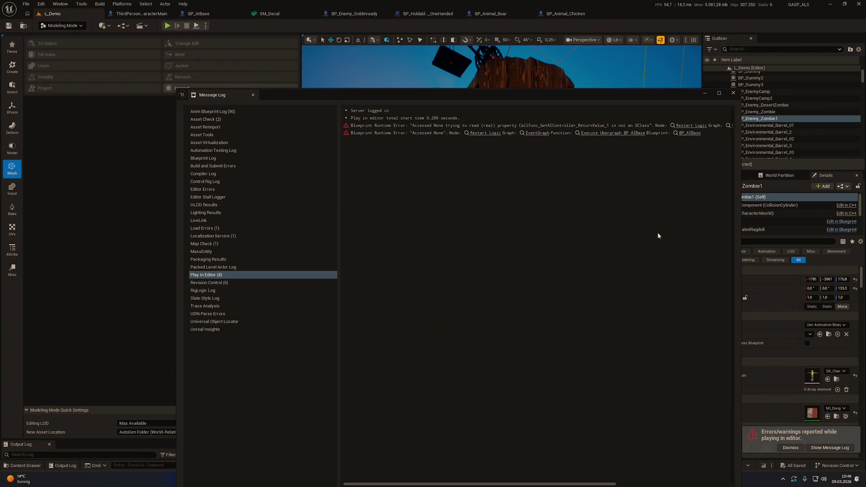
Step: Dismiss the Message Log, orbit around the zombie, and bring up the BP_AIBase graph
left_click(705, 93)
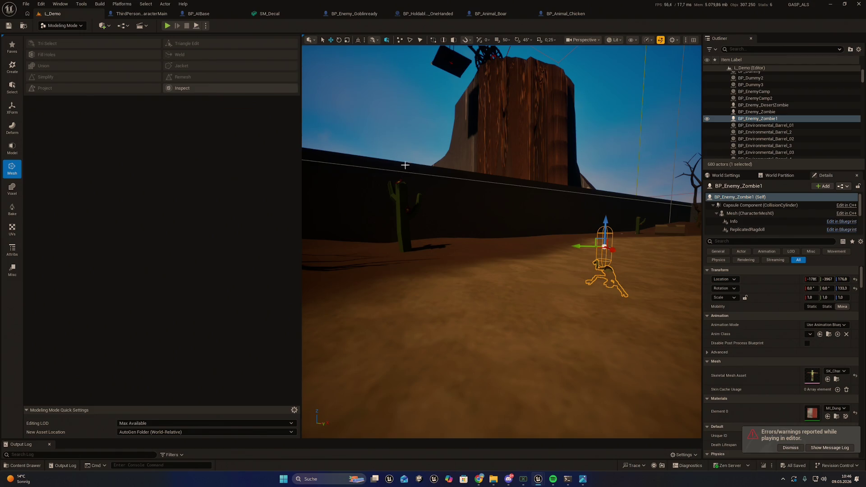
mouse_move(404, 166)
left_mouse_down()
mouse_move(478, 190)
mouse_move(445, 196)
left_mouse_up()
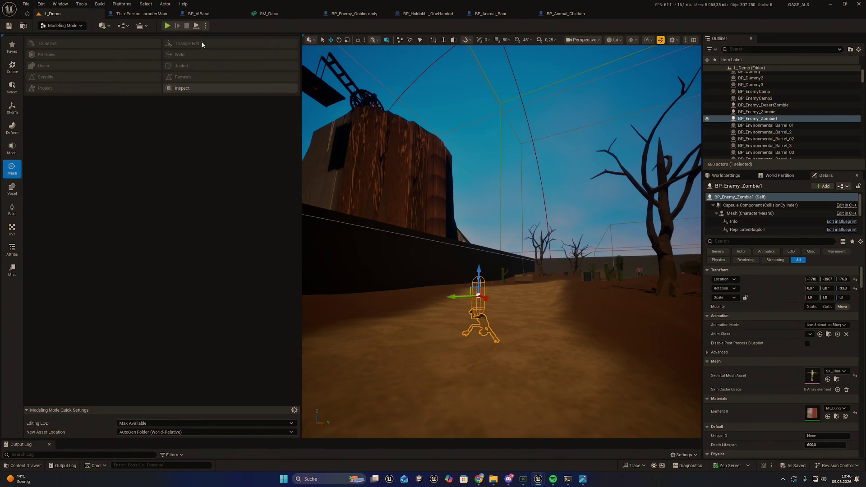
left_click(199, 14)
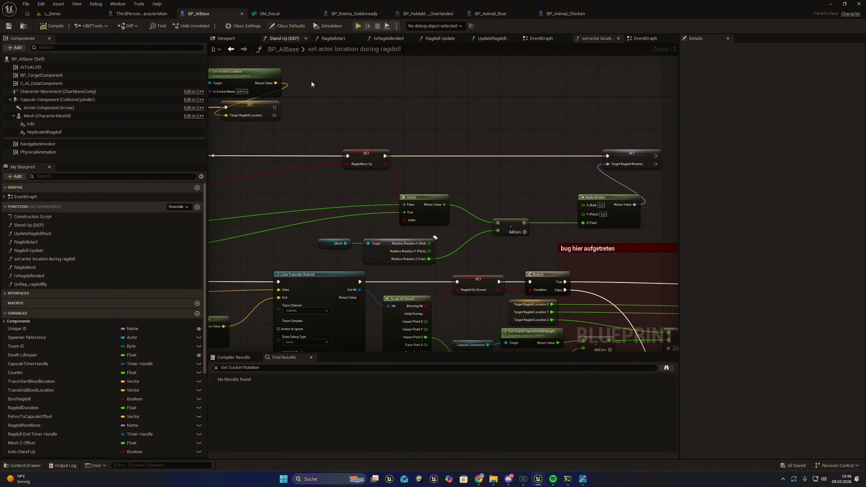
mouse_move(479, 480)
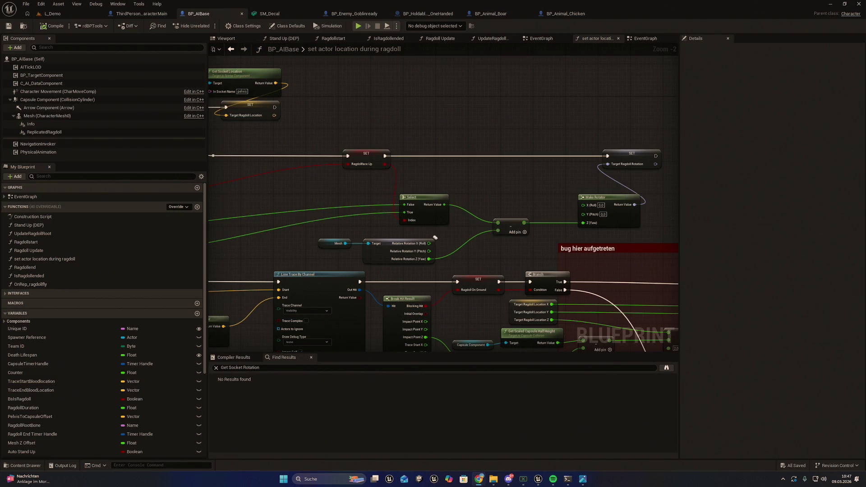
left_click(436, 238)
key("alt+Tab")
left_click_drag(350, 169, 399, 146)
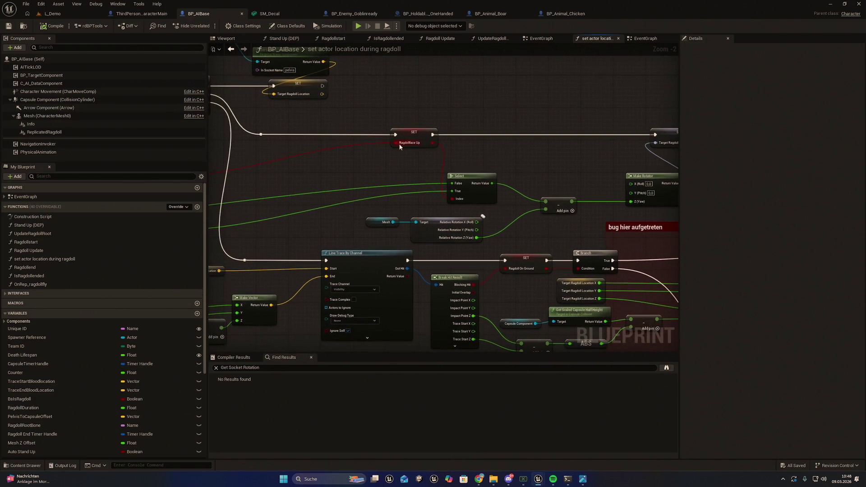
left_click_drag(562, 172, 467, 197)
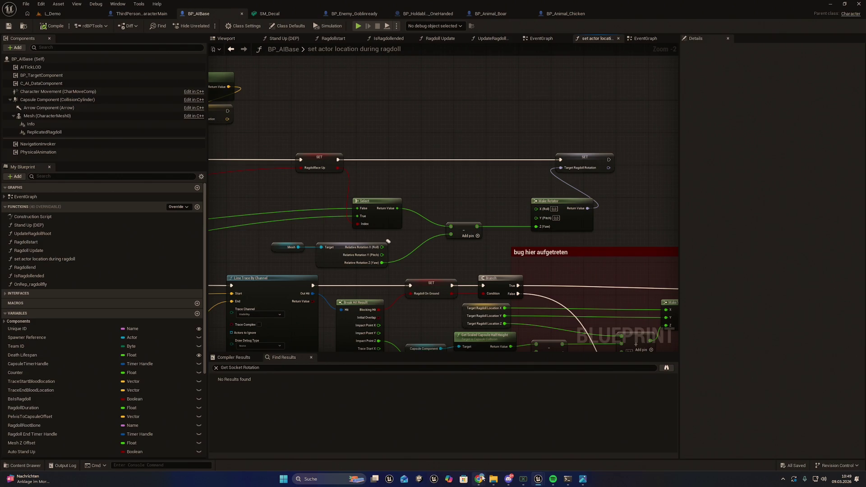
Step: Show the desktop with Win+D, hiding the editor and the small YouTube window
mouse_move(478, 479)
key("super+d")
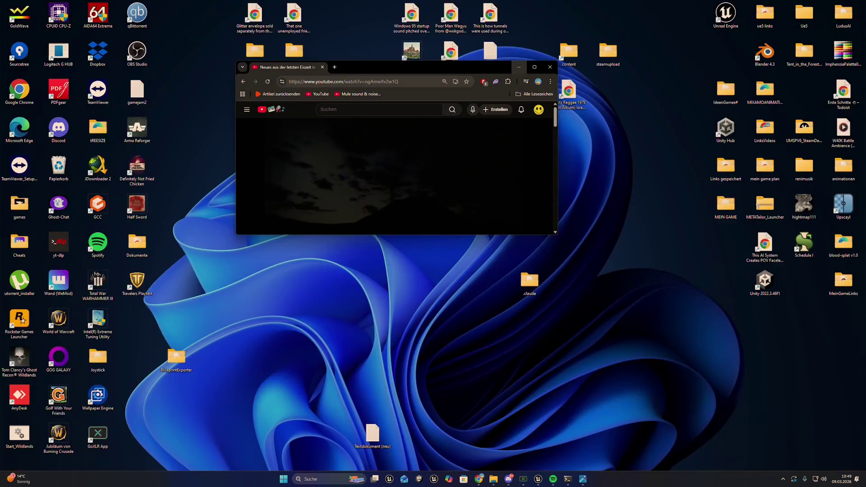
key("super+d")
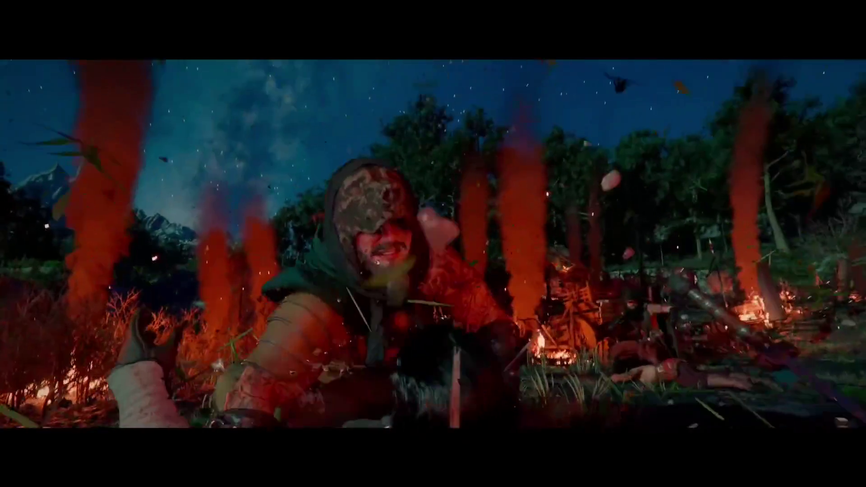
mouse_move(303, 299)
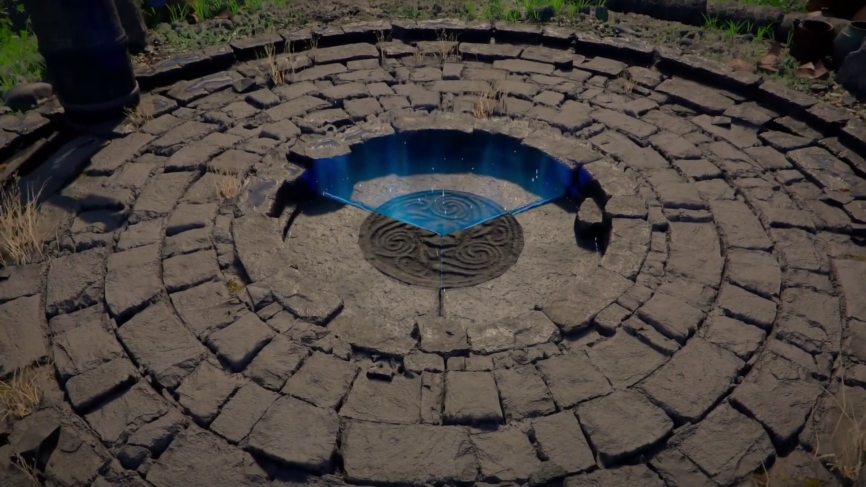
mouse_move(259, 218)
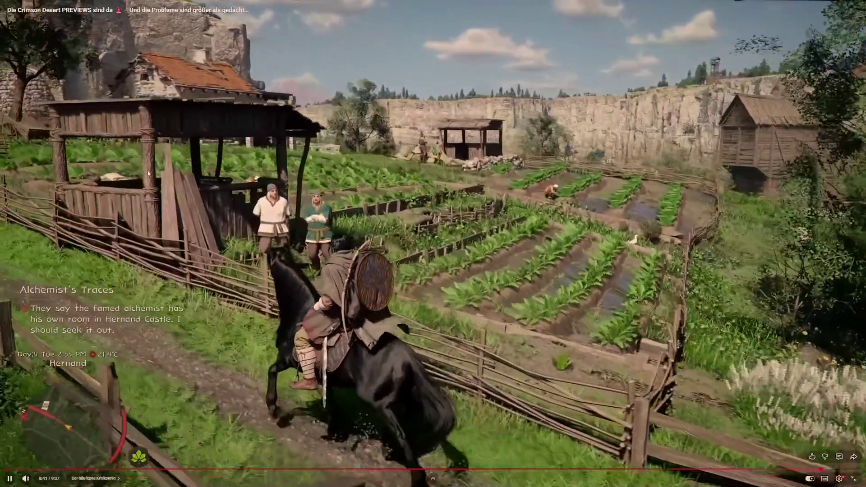
double_click(216, 142)
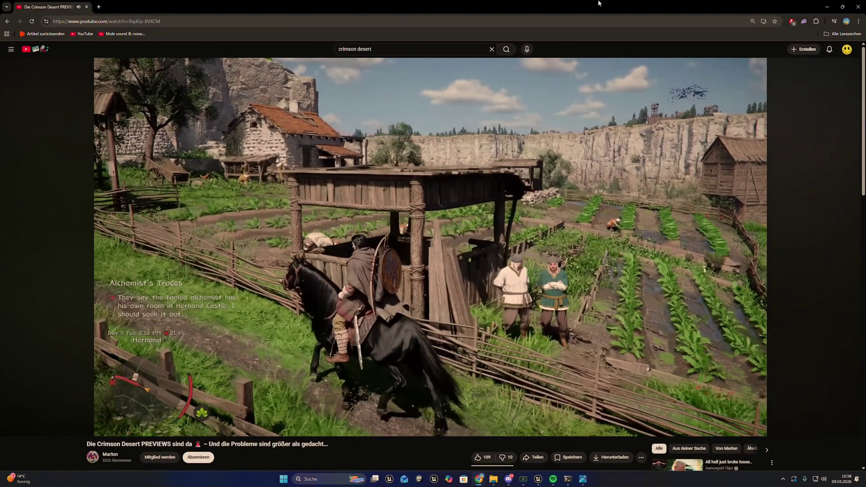
Step: Close the Chrome window to return to the Unreal Engine editor
left_click(858, 7)
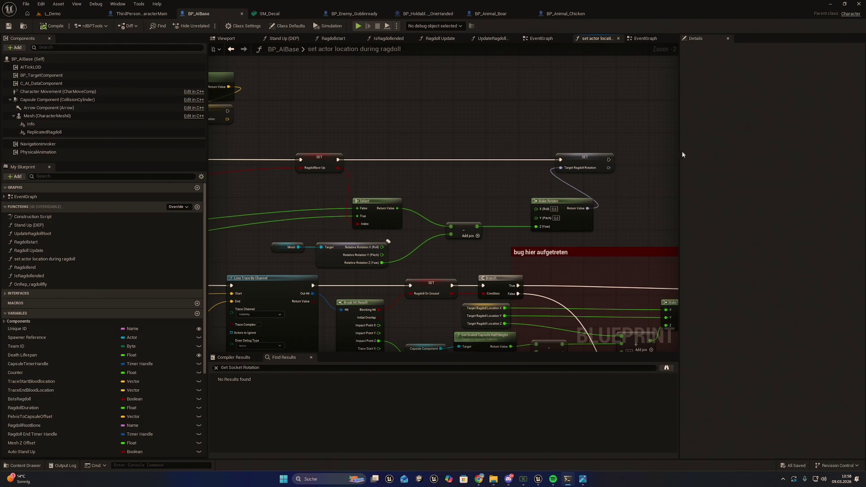
mouse_move(532, 185)
left_mouse_down()
mouse_move(451, 194)
mouse_move(654, 203)
mouse_move(608, 240)
left_mouse_up()
scroll(608, 240, "down", 4)
scroll(545, 236, "up", 2)
mouse_move(545, 235)
left_mouse_down()
mouse_move(530, 304)
mouse_move(546, 345)
mouse_move(533, 247)
mouse_move(472, 261)
mouse_move(380, 260)
left_mouse_up()
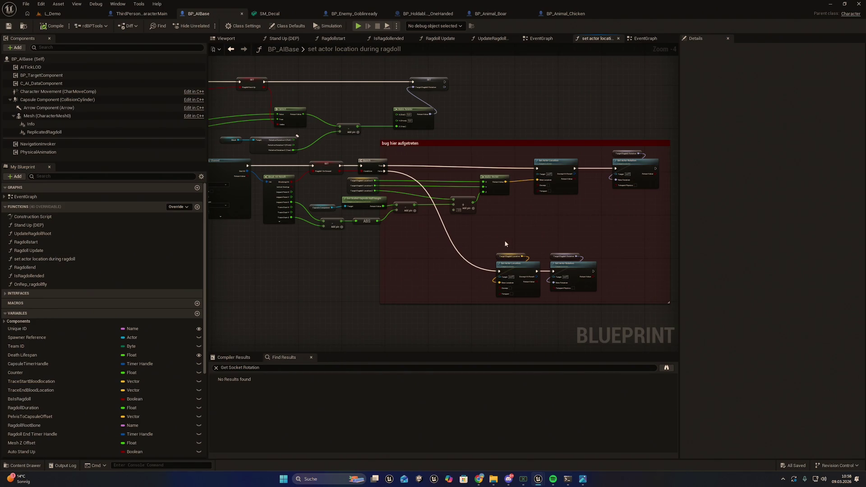
scroll(505, 243, "up", 2)
mouse_move(480, 281)
left_mouse_down()
mouse_move(475, 227)
mouse_move(668, 329)
left_mouse_up()
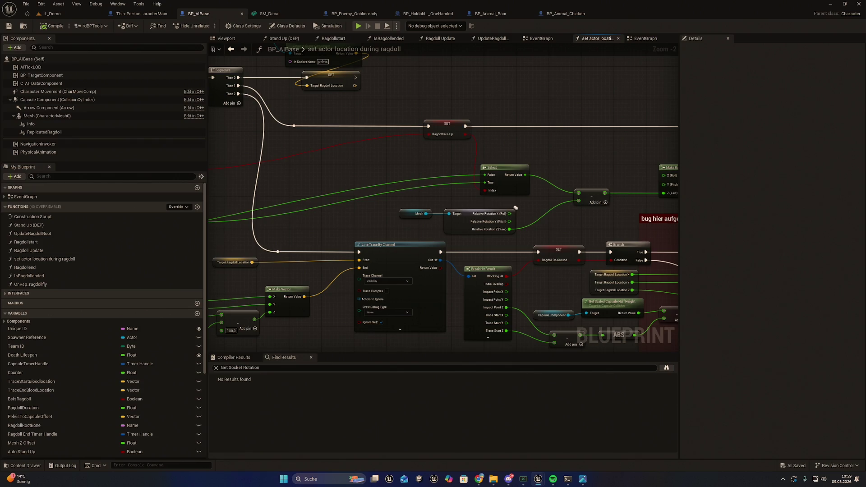
left_click_drag(502, 182, 483, 192)
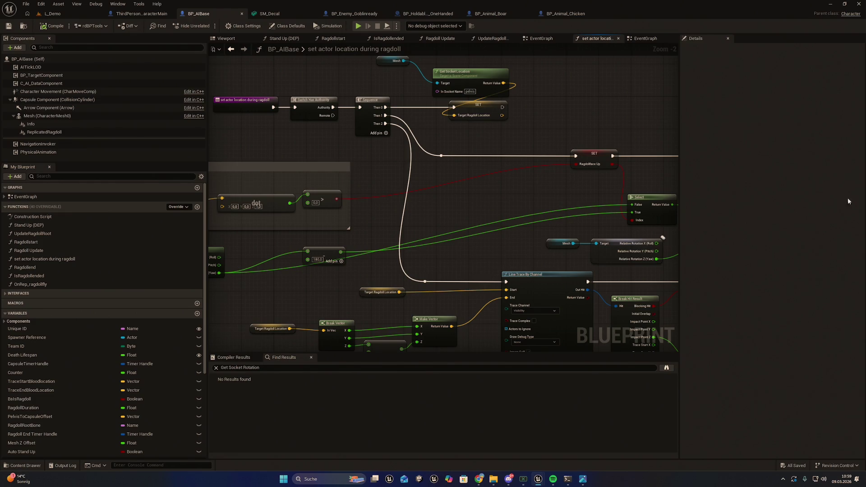
mouse_move(486, 180)
left_mouse_down()
mouse_move(644, 185)
mouse_move(483, 179)
left_mouse_up()
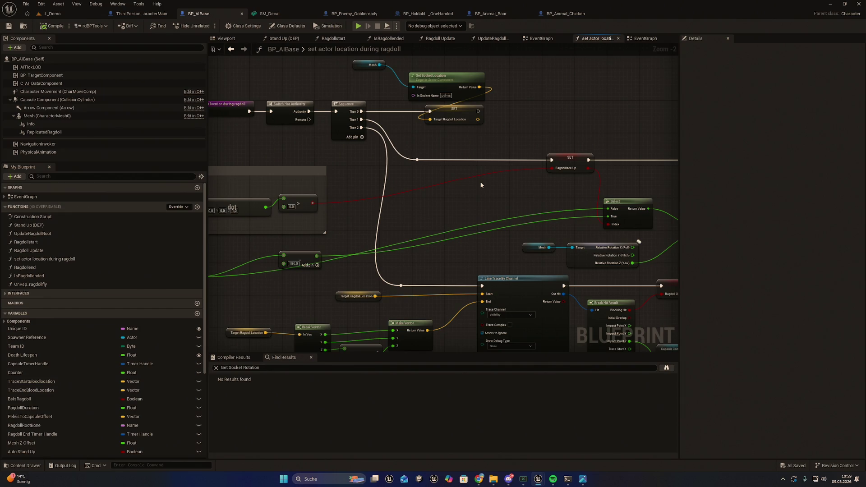
left_click_drag(481, 185, 592, 197)
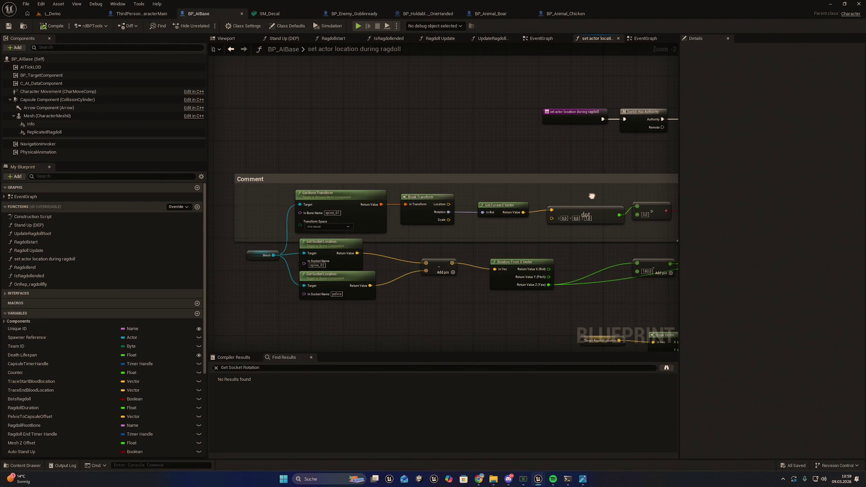
left_click_drag(592, 197, 592, 196)
mouse_move(450, 192)
left_mouse_down()
mouse_move(379, 193)
mouse_move(541, 221)
mouse_move(596, 221)
left_mouse_up()
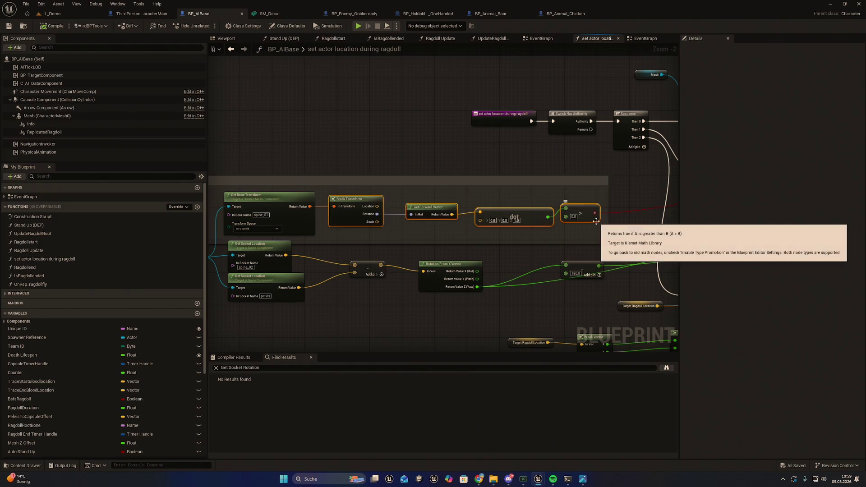
key("Delete")
Step: Reposition the Comment box in view and delete the Get Bone Transform node
mouse_move(307, 178)
left_mouse_down()
mouse_move(443, 202)
mouse_move(310, 171)
left_mouse_up()
left_click_drag(501, 207, 455, 206)
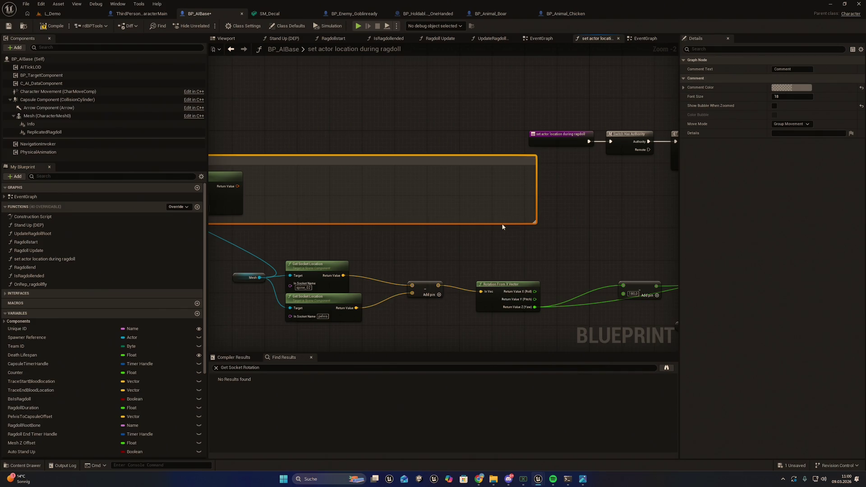
mouse_move(503, 227)
left_mouse_down()
mouse_move(605, 251)
mouse_move(597, 236)
left_mouse_up()
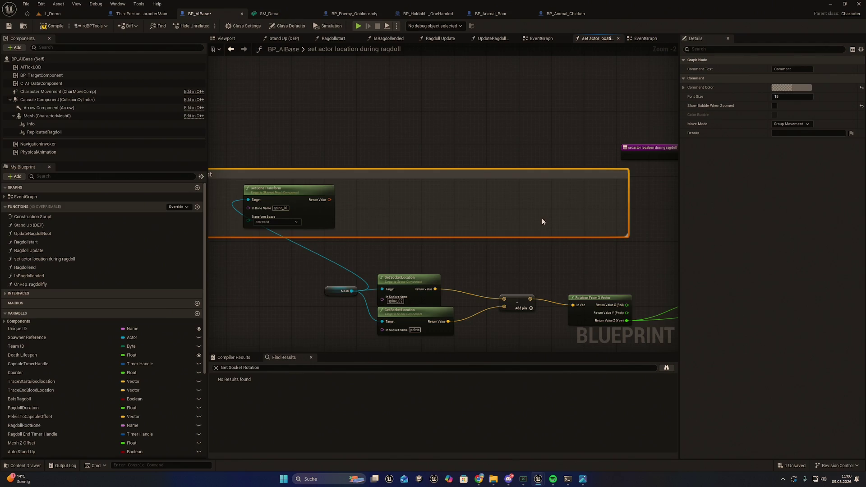
left_click_drag(543, 221, 612, 255)
left_click_drag(444, 216, 431, 188)
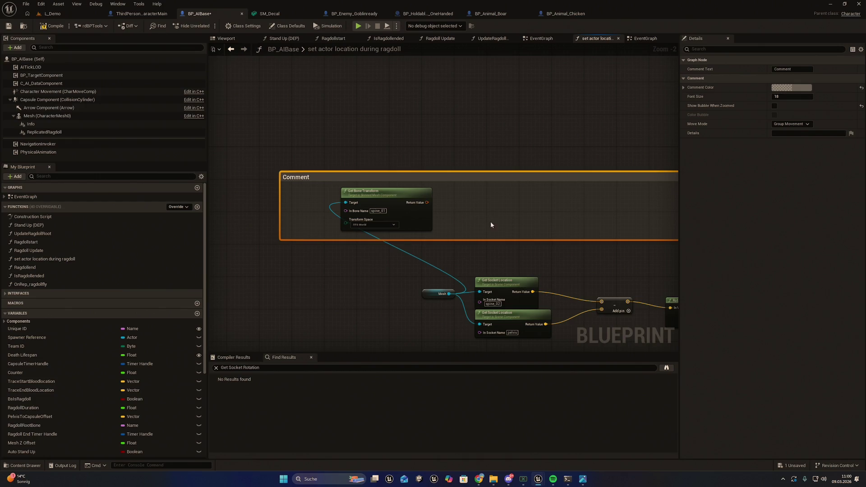
left_click_drag(484, 219, 430, 213)
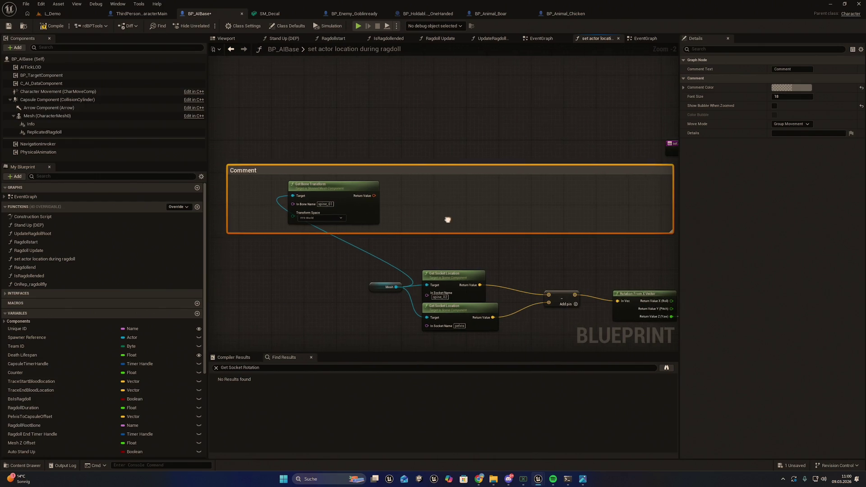
left_click(346, 195)
key("Delete")
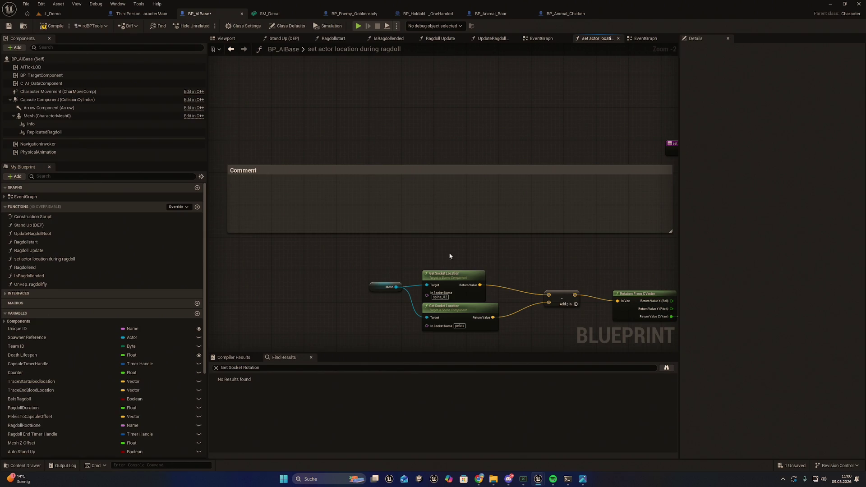
Step: Copy the Mesh and Get Socket Location nodes, then stack three Get Socket Location copies inside the Comment
mouse_move(427, 296)
left_mouse_down()
mouse_move(383, 245)
mouse_move(362, 246)
mouse_move(395, 239)
left_mouse_up()
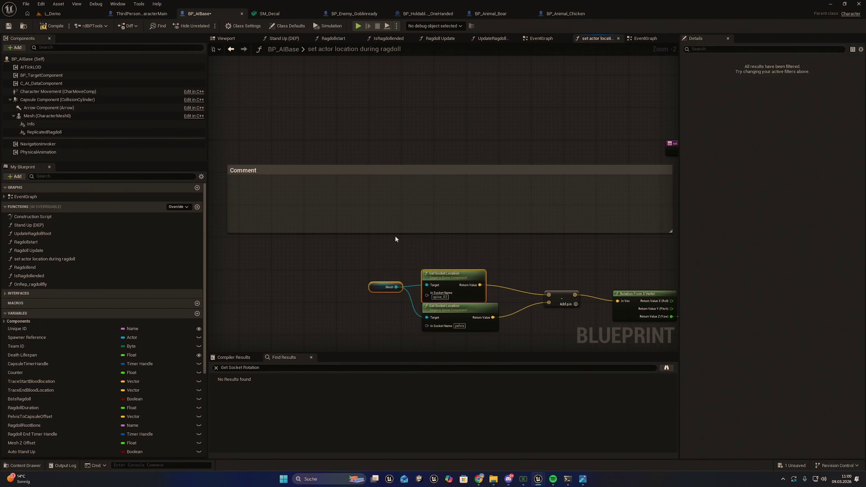
key("ctrl+c")
key("ctrl+v")
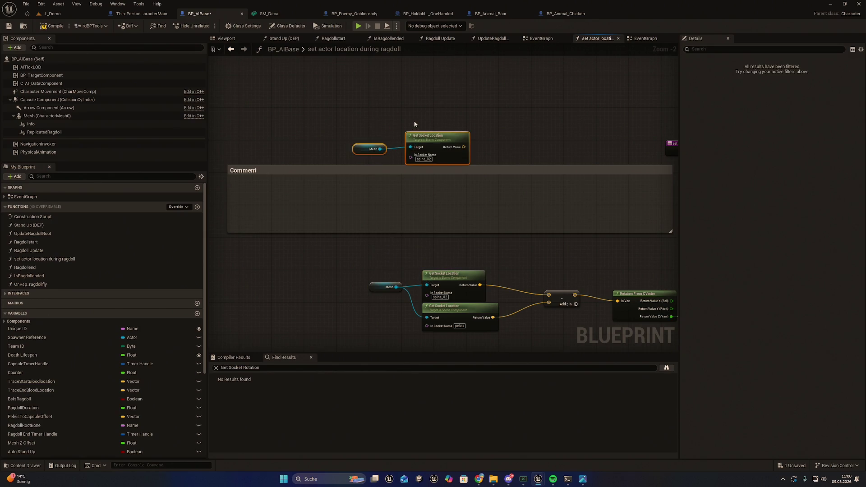
left_click(415, 124)
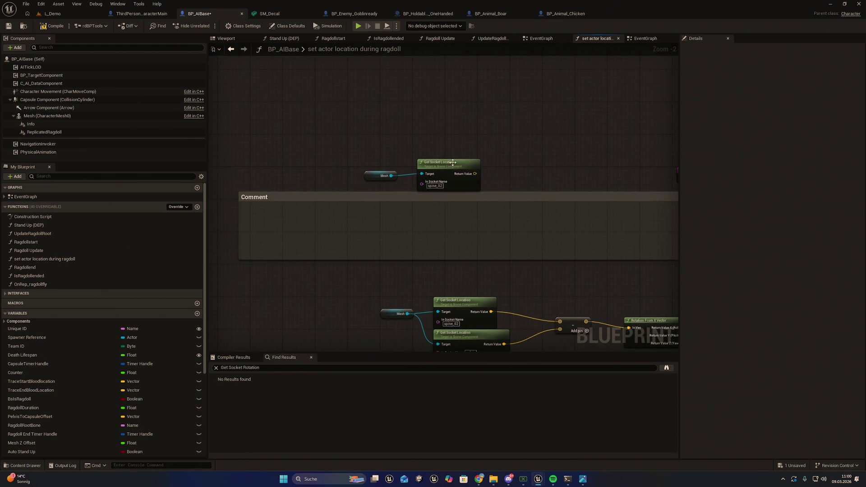
left_click(430, 183)
key("ctrl+c")
key("ctrl+v")
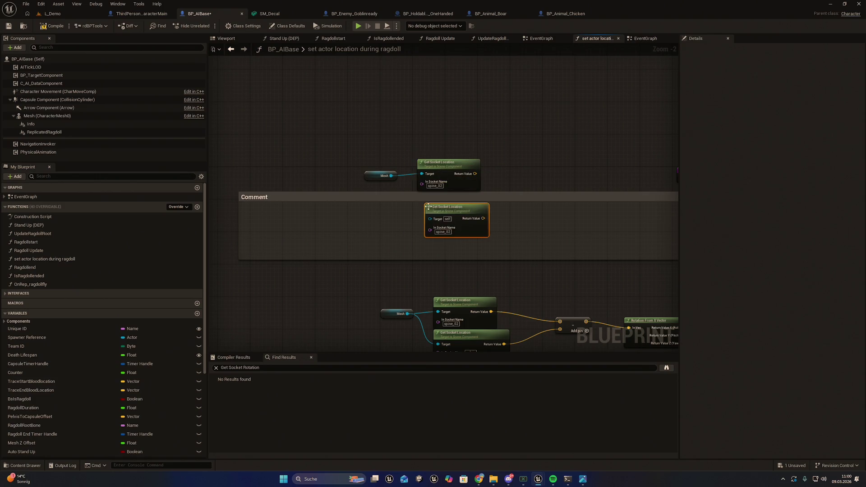
left_click_drag(437, 215, 430, 203)
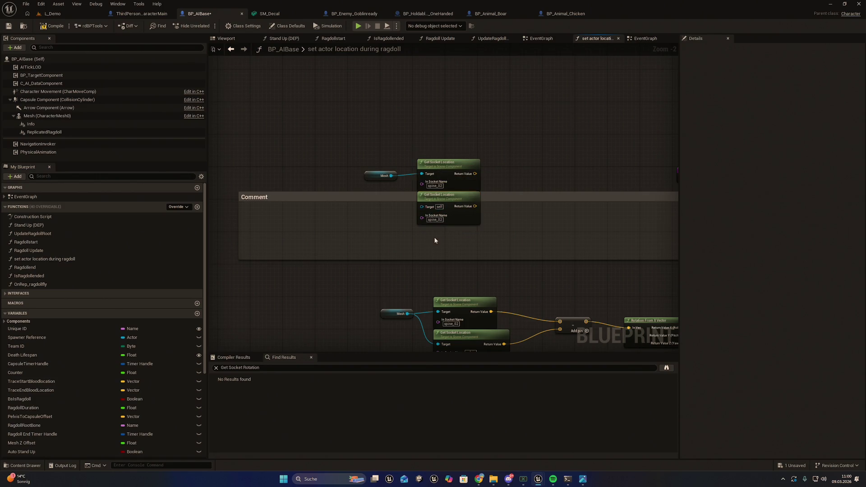
key("ctrl+v")
left_click_drag(440, 240, 440, 231)
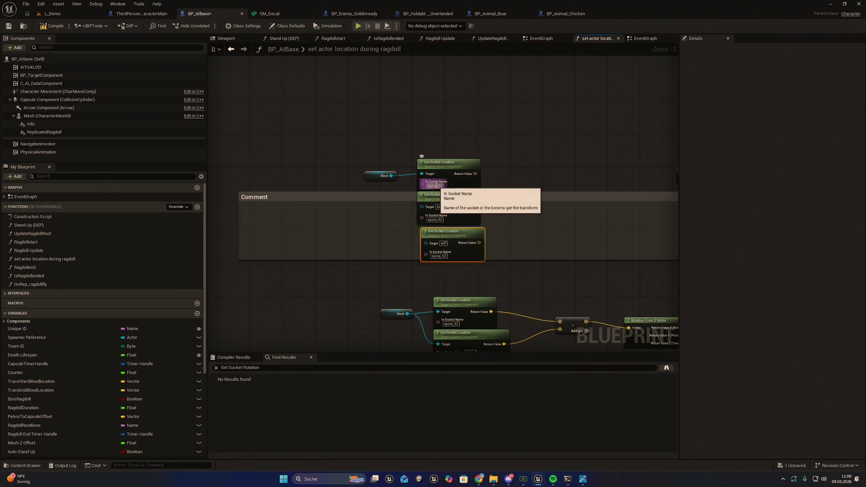
Step: Set the socket names to pelvis, spine_01 and thigh_l, and wire Mesh into the lower two Targets
left_click(436, 185)
type("pelvis")
key("Return")
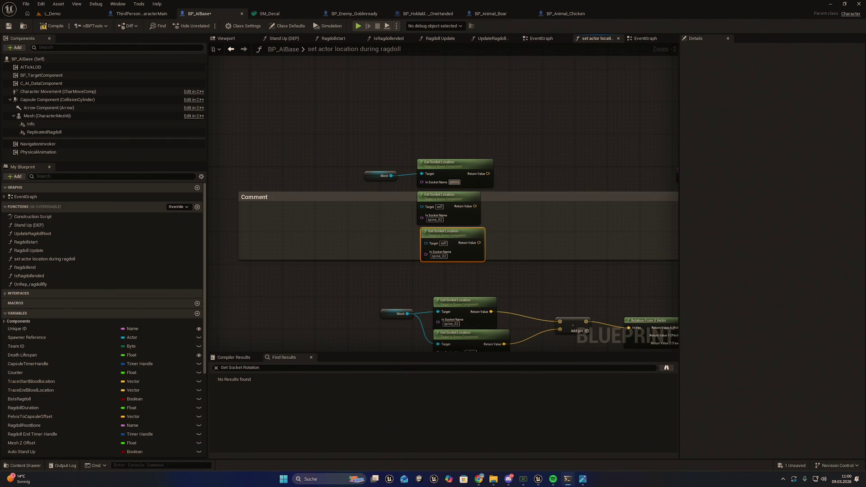
left_click(435, 220)
type("spine_01")
left_click(440, 256)
type("thigh_l")
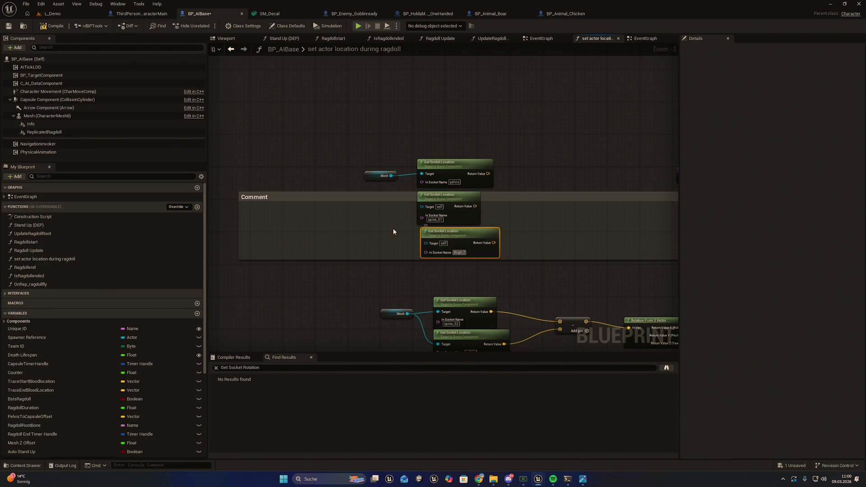
left_click(393, 228)
left_click_drag(391, 176, 422, 206)
mouse_move(391, 176)
left_mouse_down()
mouse_move(421, 249)
mouse_move(426, 243)
left_mouse_up()
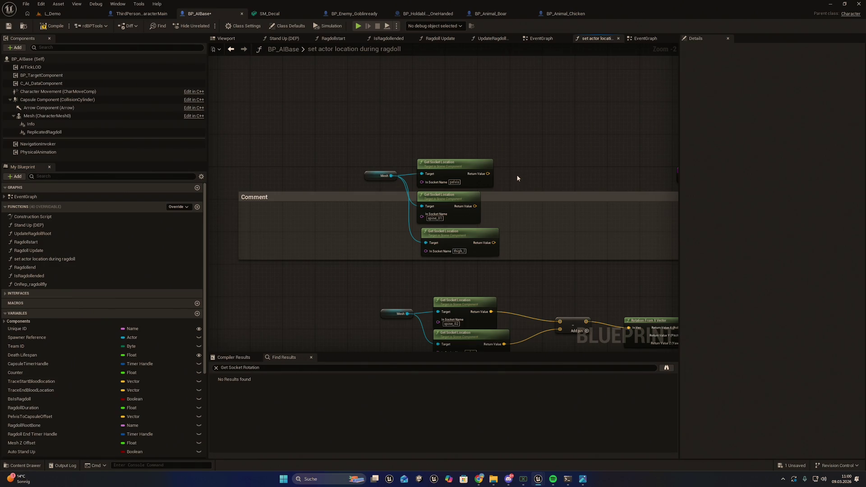
Step: Add a Subtract (-) node from the action menu search
right_click(503, 197)
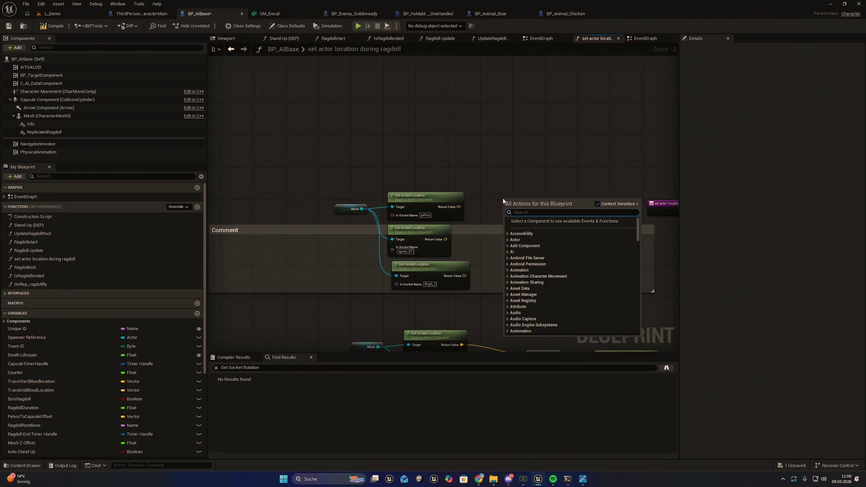
type("vector")
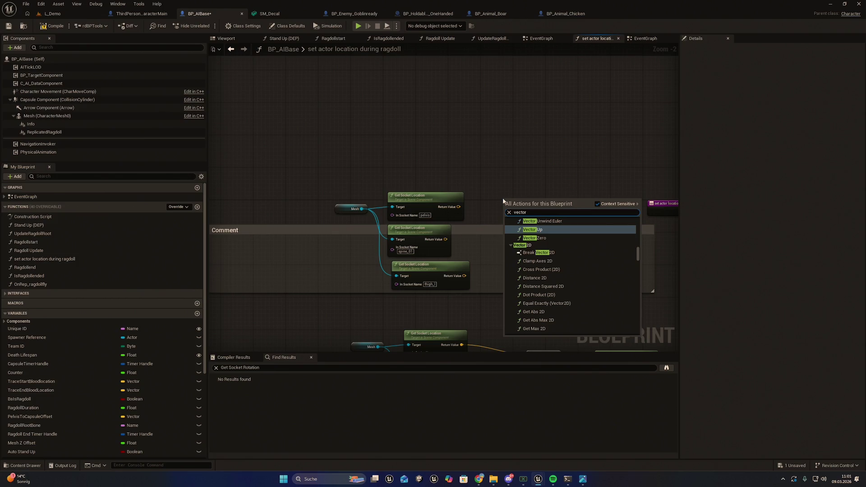
key("BackSpace")
key("BackSpace")
key("BackSpace")
type("s")
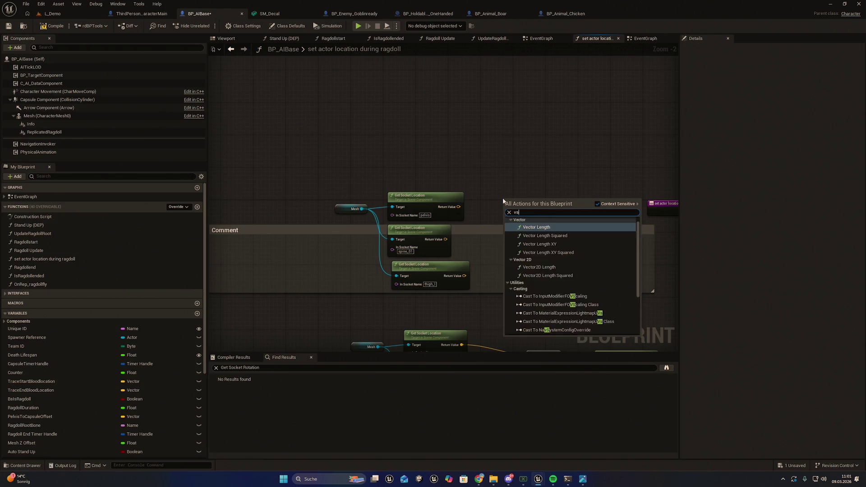
key("BackSpace")
key("BackSpace")
type("-")
key("Return")
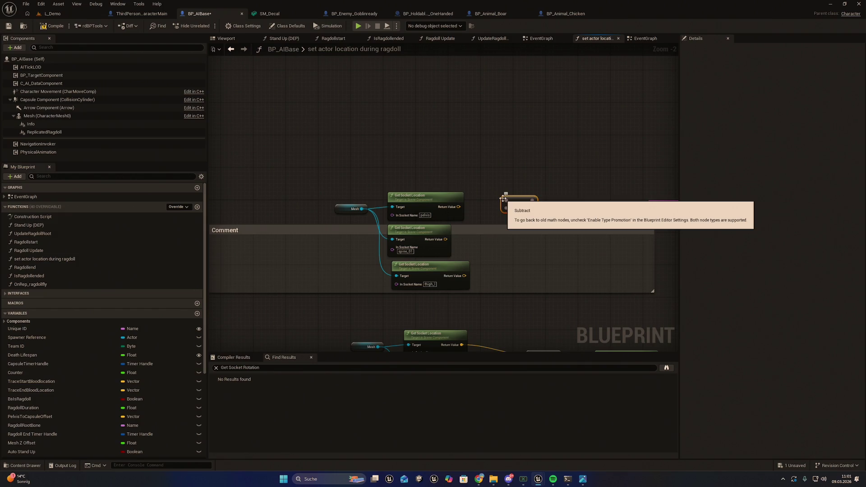
Step: Wire the pelvis and spine_01 socket locations into the Subtract node's inputs
mouse_move(459, 207)
left_mouse_down()
mouse_move(505, 210)
mouse_move(507, 201)
left_mouse_up()
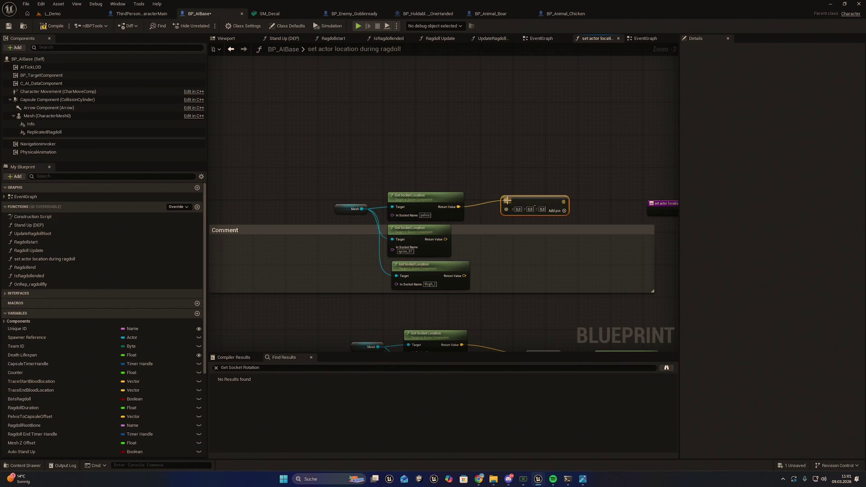
mouse_move(445, 239)
left_mouse_down()
mouse_move(476, 233)
mouse_move(506, 208)
left_mouse_up()
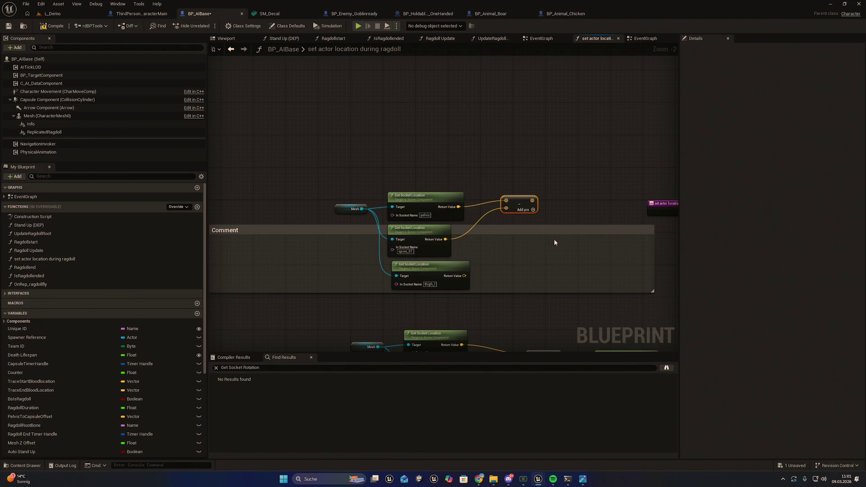
left_click_drag(555, 243, 542, 253)
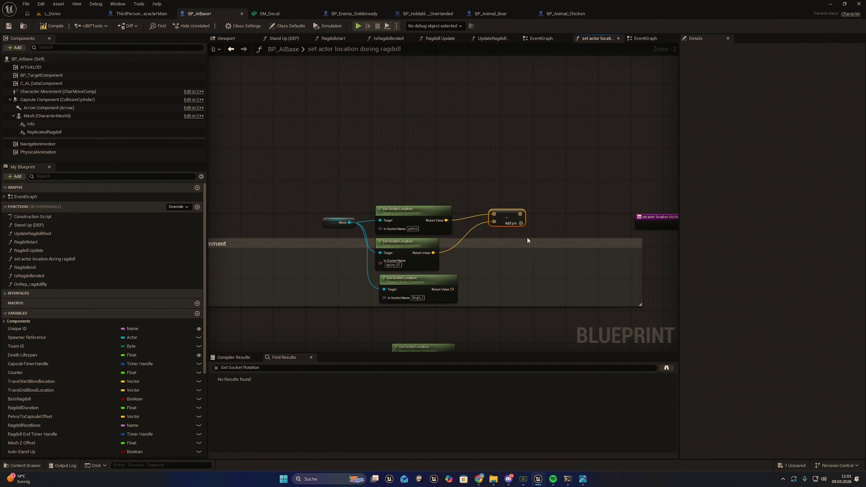
left_click_drag(488, 243, 510, 242)
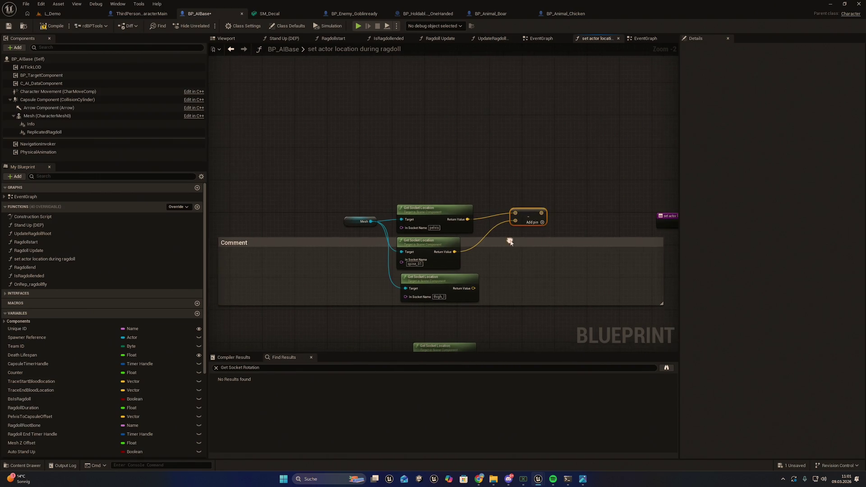
Step: Paste a second Subtract node below the first and reconnect spine_01 to the upper subtraction
key("Delete")
key("ctrl+z")
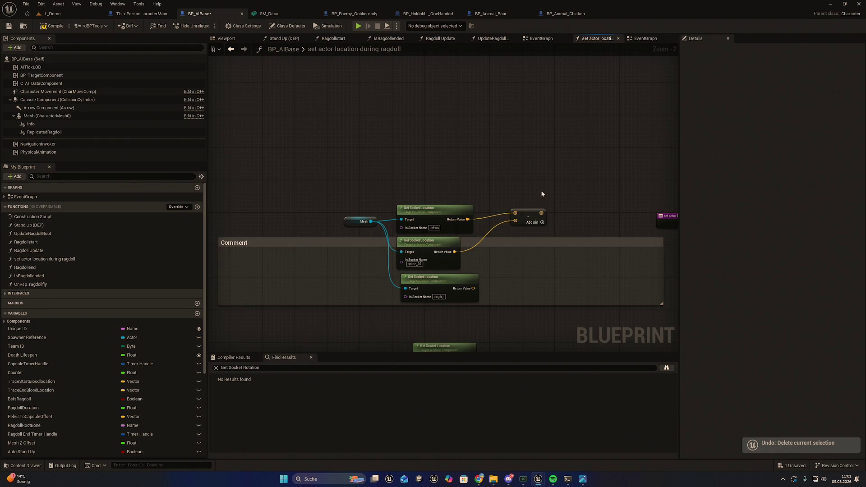
key("ctrl+z")
left_click(542, 214)
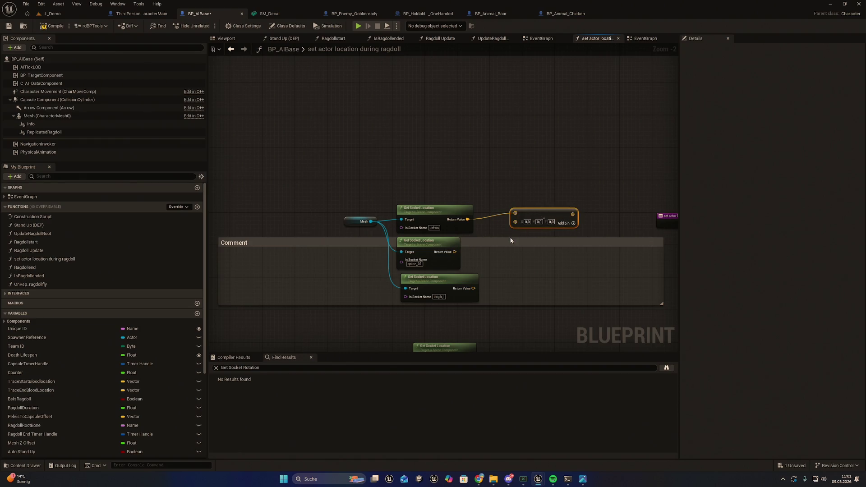
key("ctrl+v")
left_click_drag(542, 274, 534, 269)
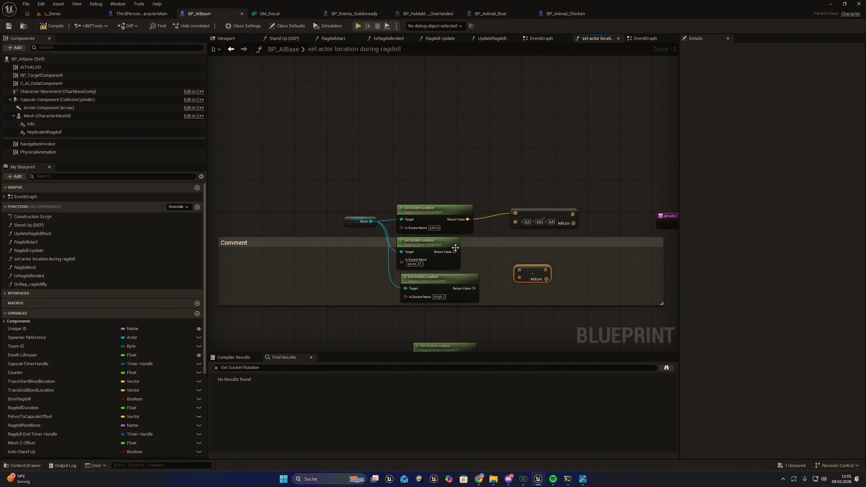
mouse_move(457, 256)
left_mouse_down()
mouse_move(500, 255)
mouse_move(516, 221)
left_mouse_up()
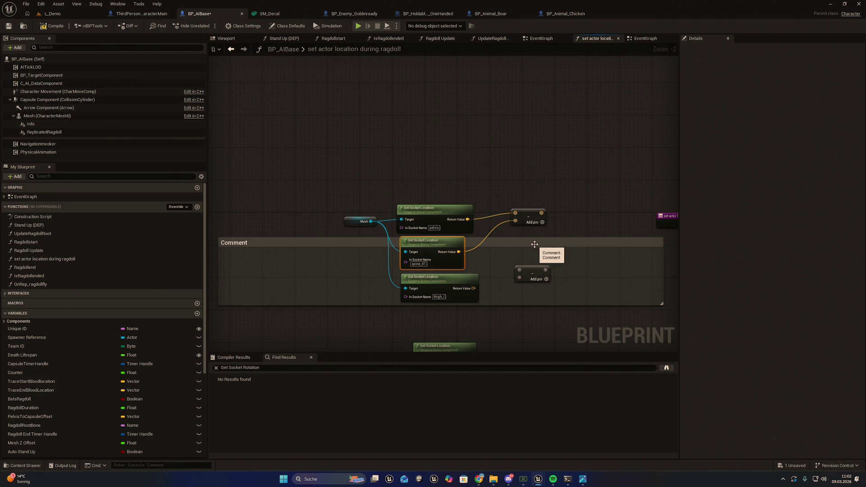
scroll(481, 263, "up", 1)
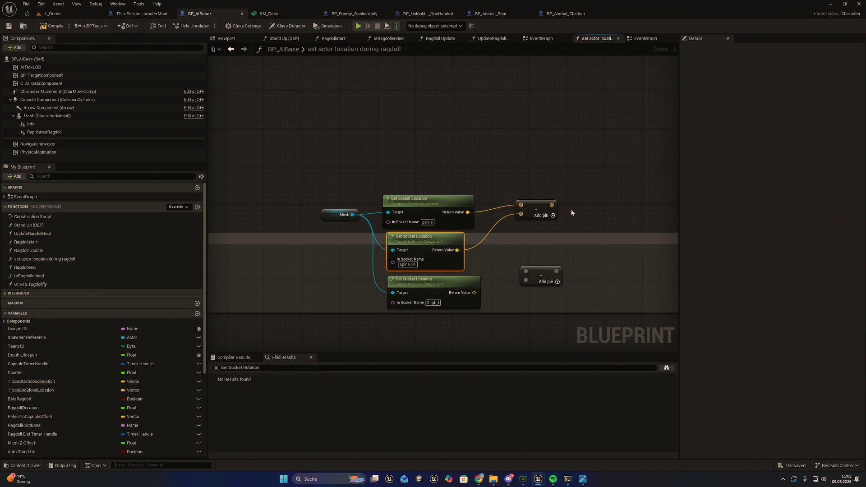
key("alt+Tab")
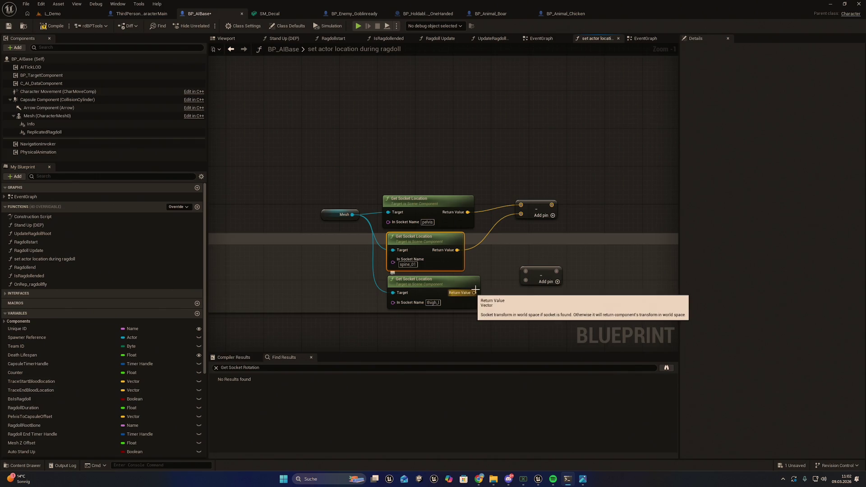
Step: Wire the thigh_l and pelvis socket locations into the second Subtract node's inputs
left_click_drag(473, 292, 529, 273)
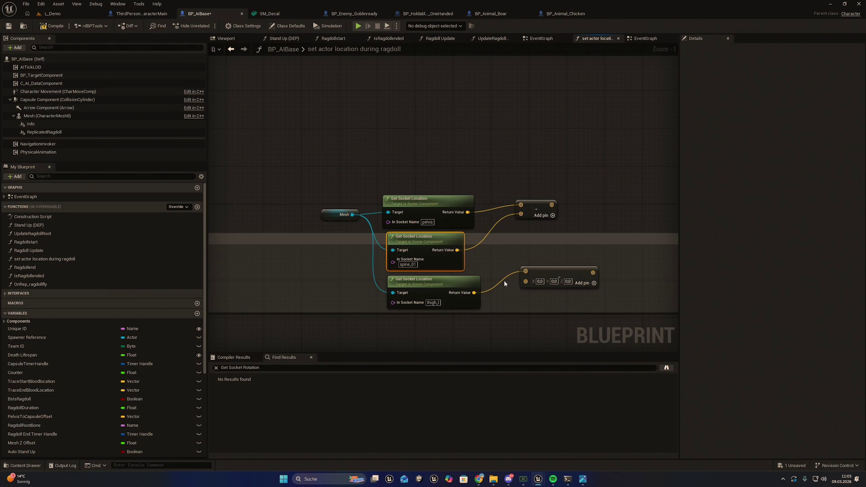
mouse_move(470, 215)
left_mouse_down()
mouse_move(502, 243)
mouse_move(523, 281)
mouse_move(536, 261)
left_mouse_up()
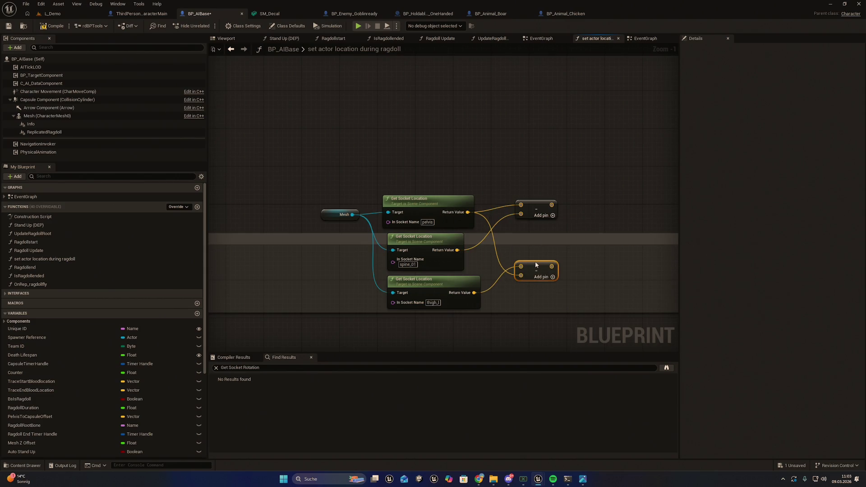
left_click_drag(287, 185, 541, 306)
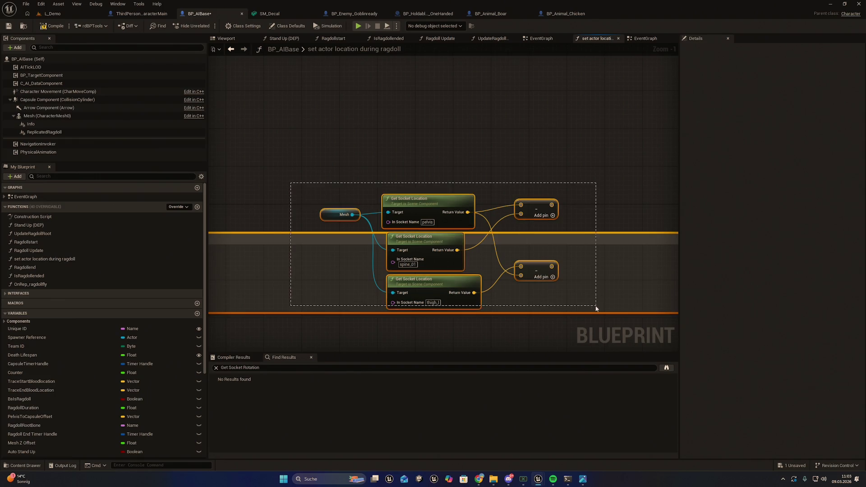
left_click(575, 236)
key("c")
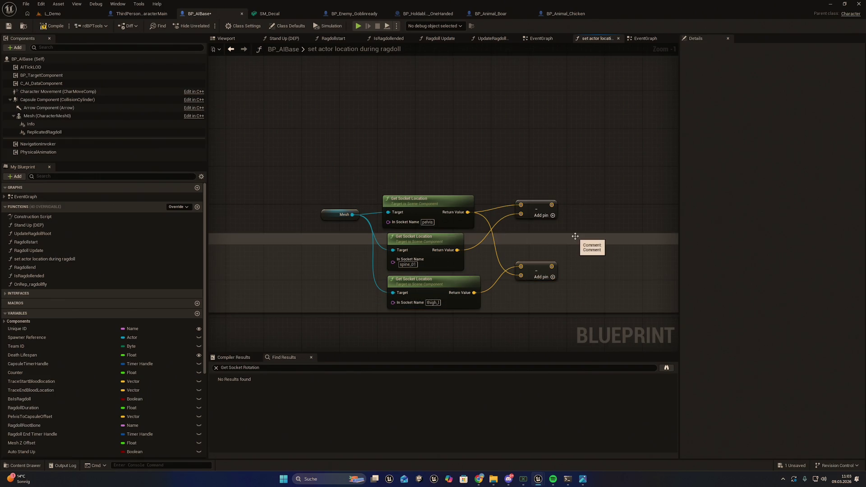
right_click(592, 204)
Step: Add a Cross Product node and feed both subtraction results into it
type("c")
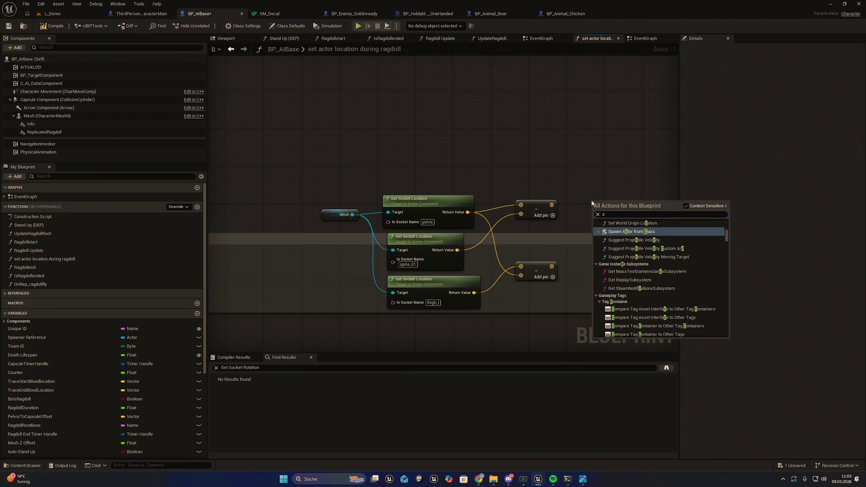
type("ross p")
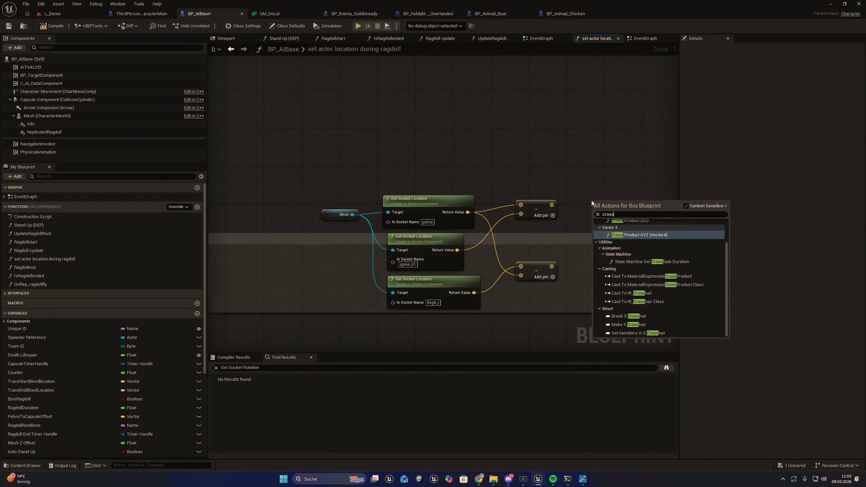
key("Up")
key("Return")
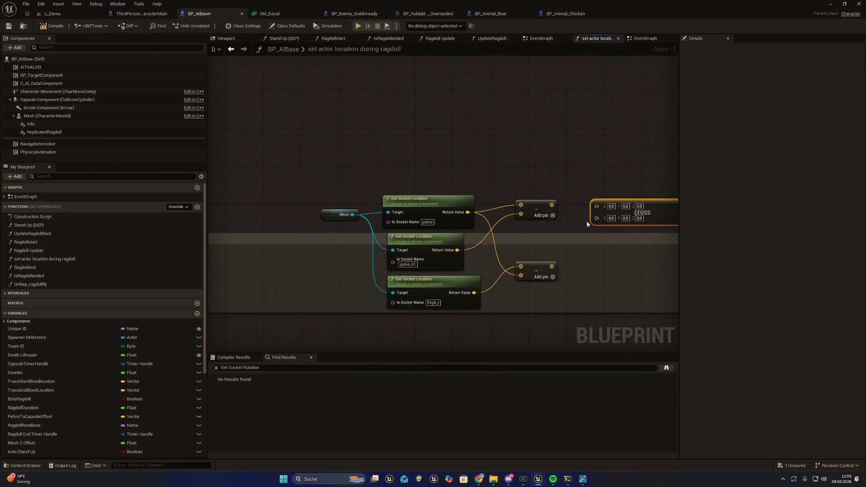
left_click_drag(551, 204, 597, 206)
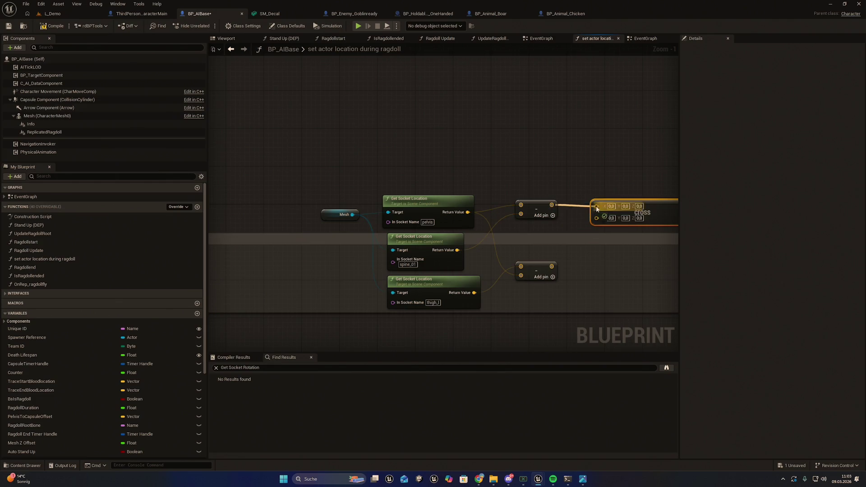
left_click_drag(551, 266, 597, 212)
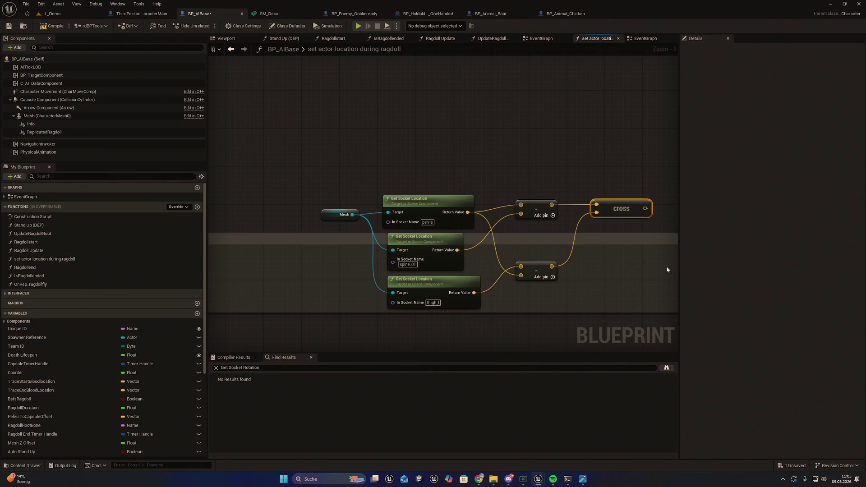
Step: Split the Cross Product output pin into X, Y and Z and reposition the node
left_click_drag(607, 284, 545, 302)
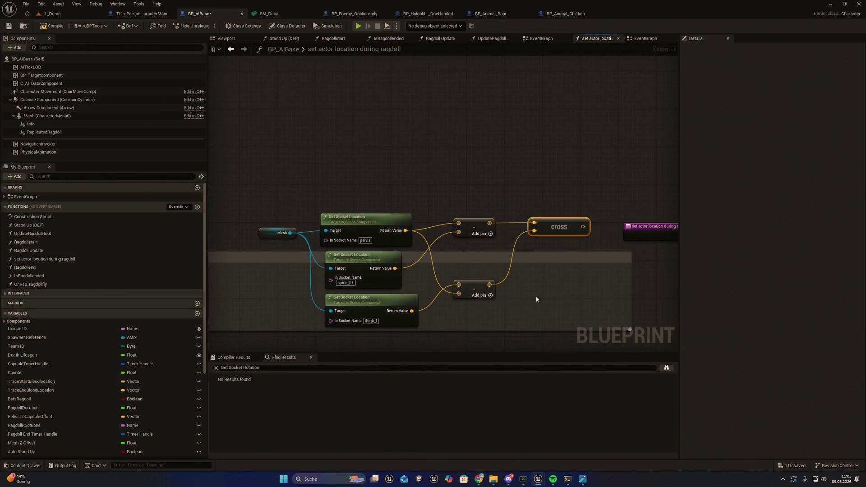
right_click(583, 227)
left_click(603, 264)
left_click_drag(565, 220, 550, 258)
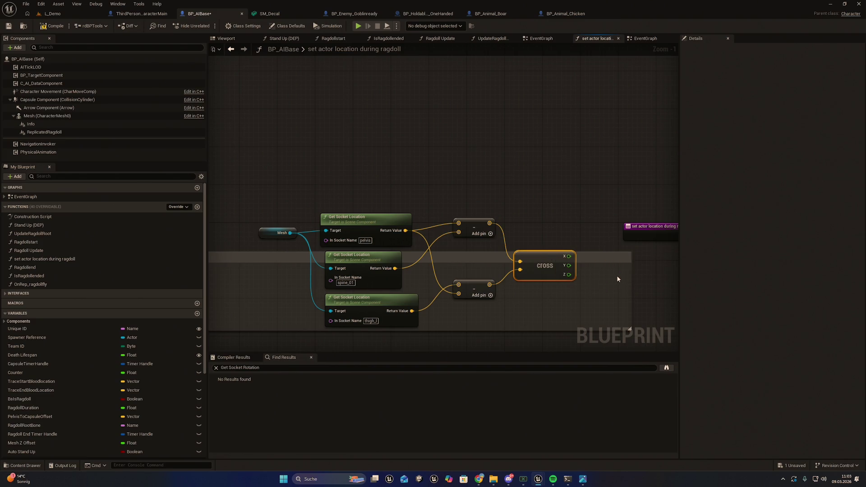
left_click_drag(618, 280, 590, 274)
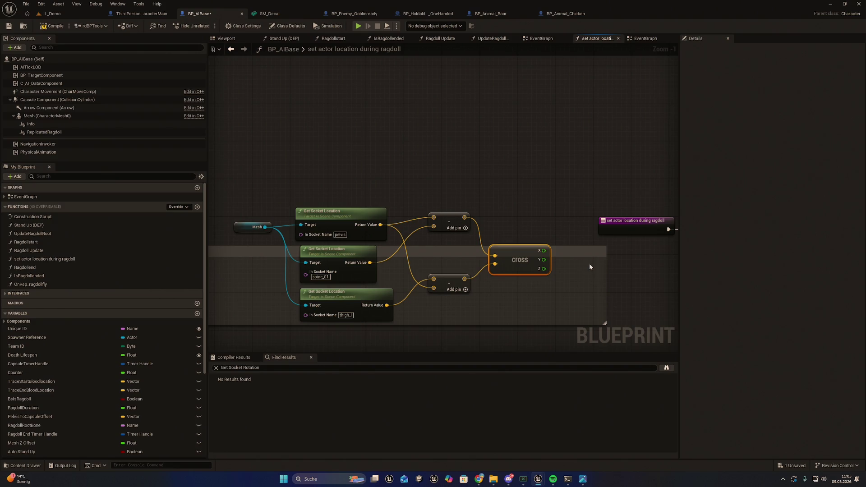
Step: Add a Greater (>) node and feed the cross product's Z into it, compared against 0.0
right_click(589, 263)
type(">")
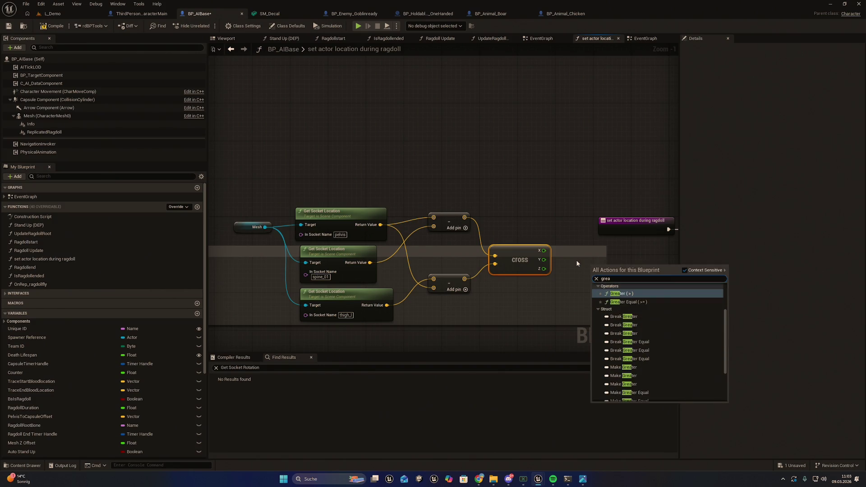
key("Return")
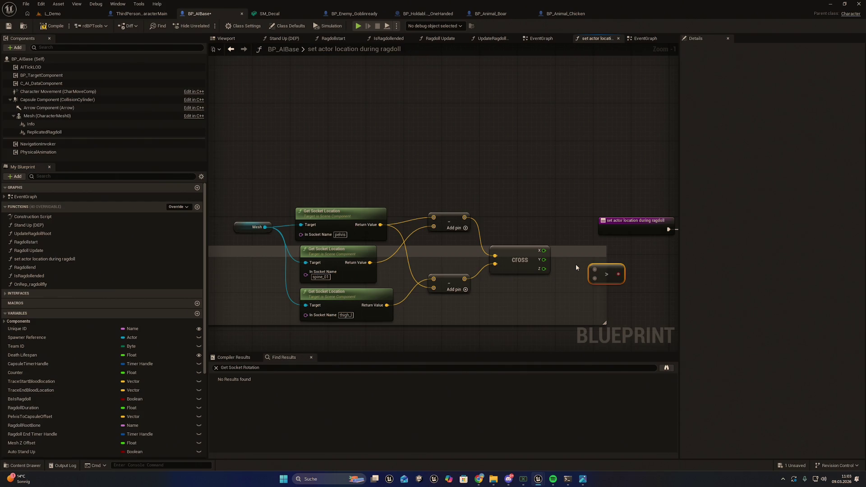
left_click_drag(544, 269, 595, 270)
mouse_move(426, 273)
left_mouse_down()
mouse_move(703, 315)
mouse_move(701, 324)
mouse_move(509, 299)
mouse_move(676, 287)
left_mouse_up()
left_click(610, 278)
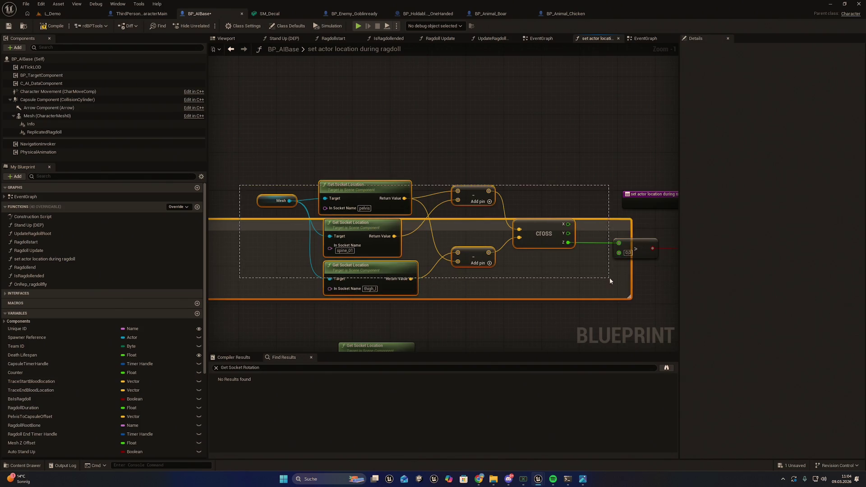
Step: Stretch the Comment box up and right over all ragdoll nodes and nudge it slightly lower
scroll(558, 261, "down", 3)
left_click(376, 234)
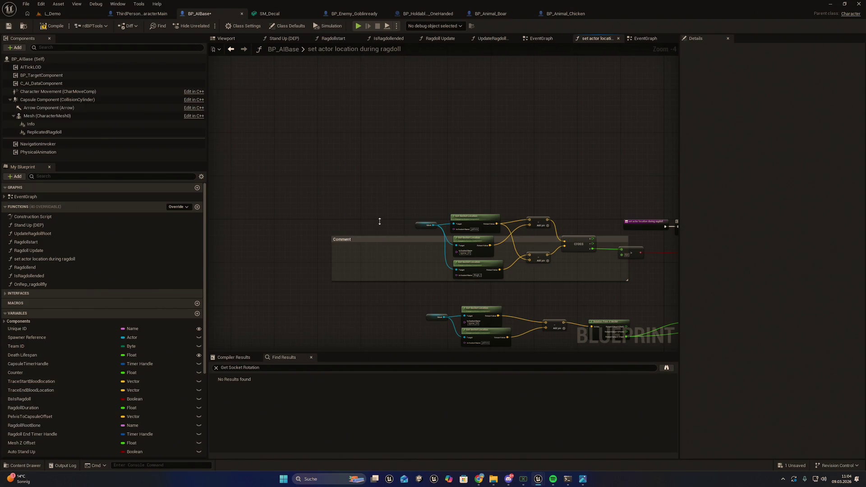
left_click(385, 242)
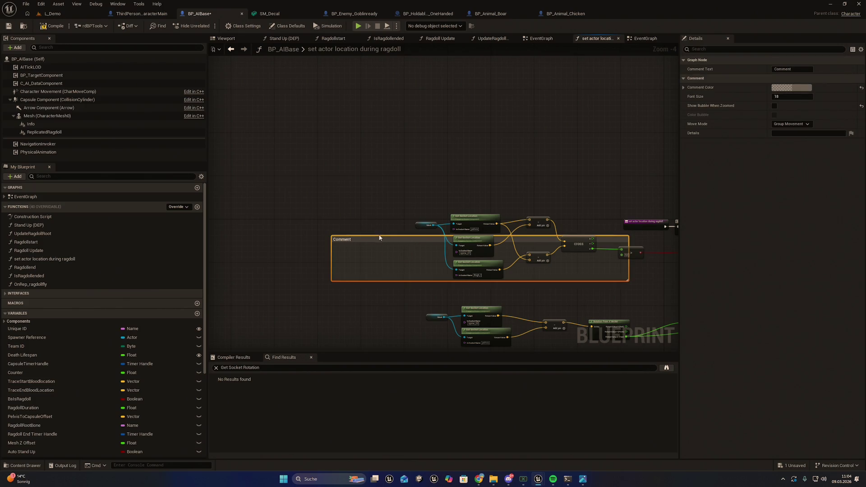
mouse_move(381, 236)
left_mouse_down()
mouse_move(381, 215)
mouse_move(403, 220)
left_mouse_up()
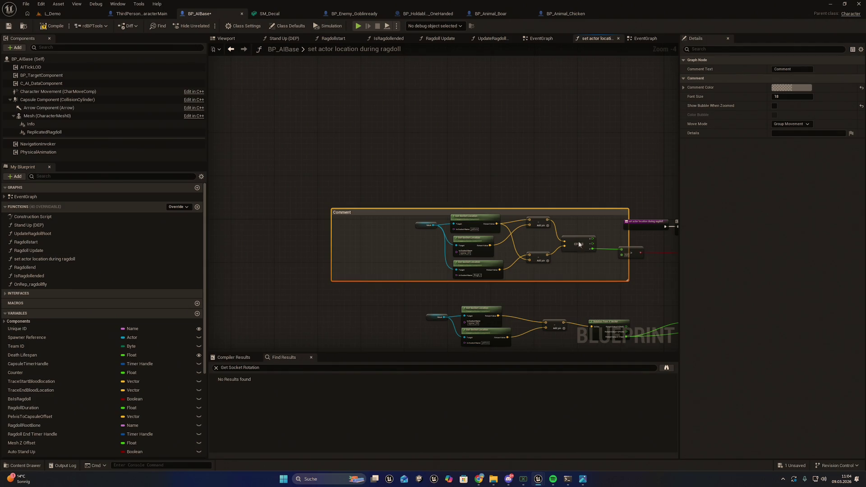
left_click_drag(629, 238, 659, 238)
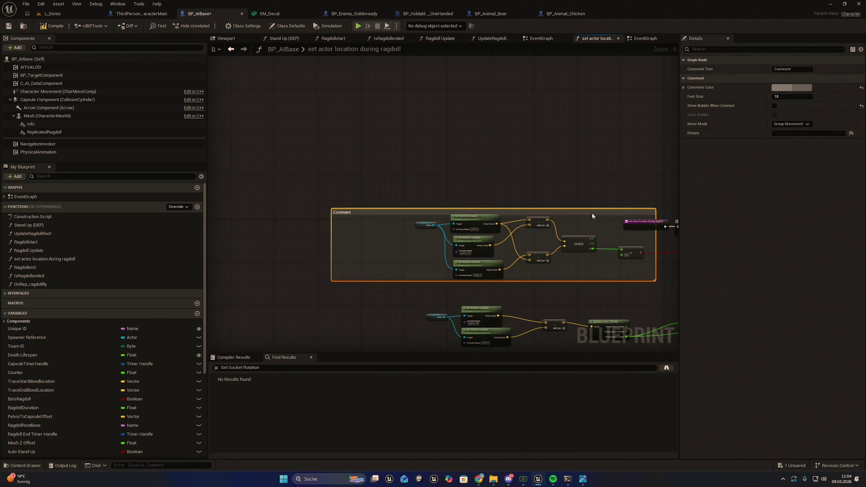
mouse_move(592, 213)
left_mouse_down()
mouse_move(594, 235)
mouse_move(605, 240)
left_mouse_up()
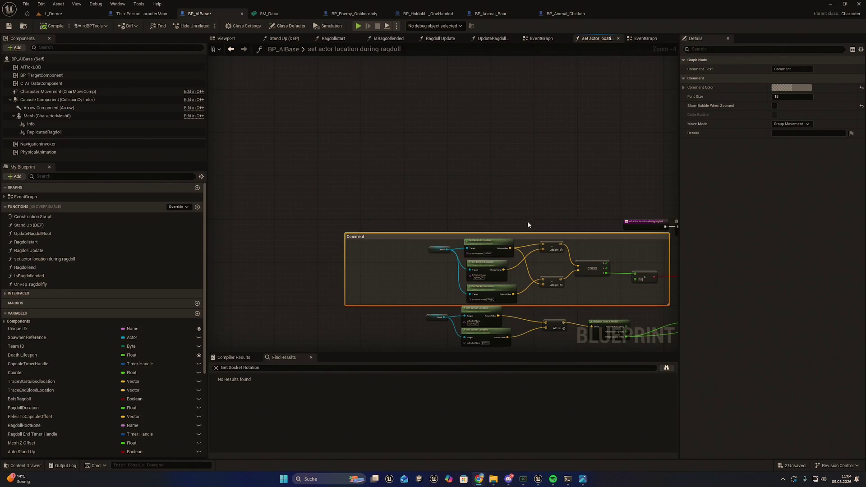
left_click(25, 3)
Step: Save the current L_Demo level and start a Play In Editor session
left_click(45, 53)
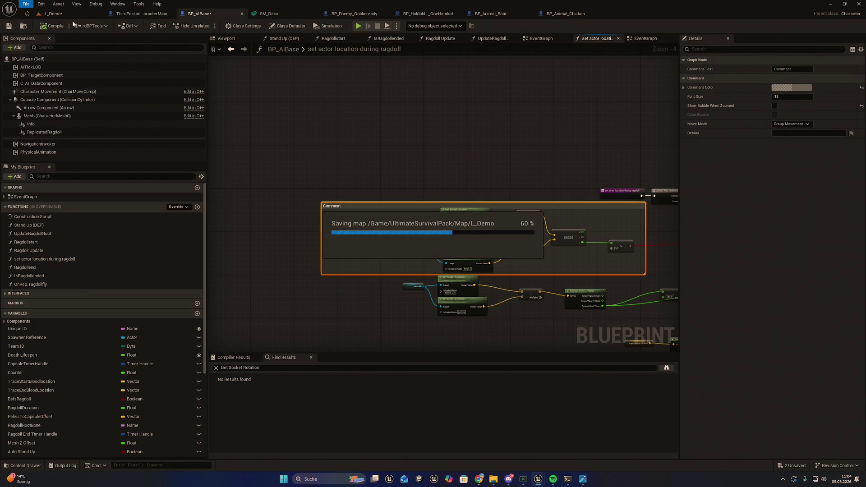
left_click(53, 13)
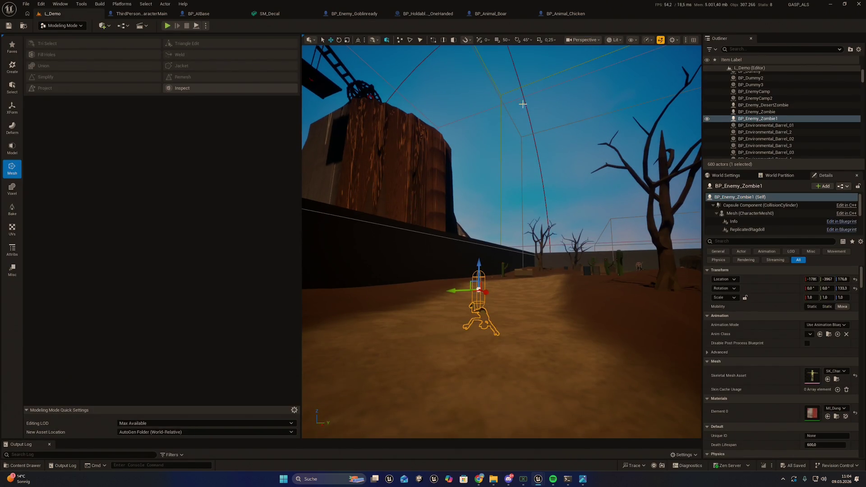
scroll(523, 104, "up", 2)
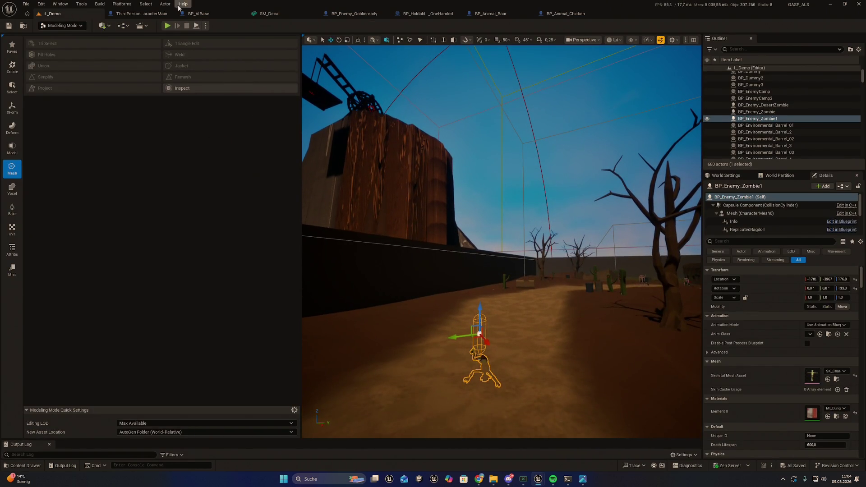
left_click(167, 25)
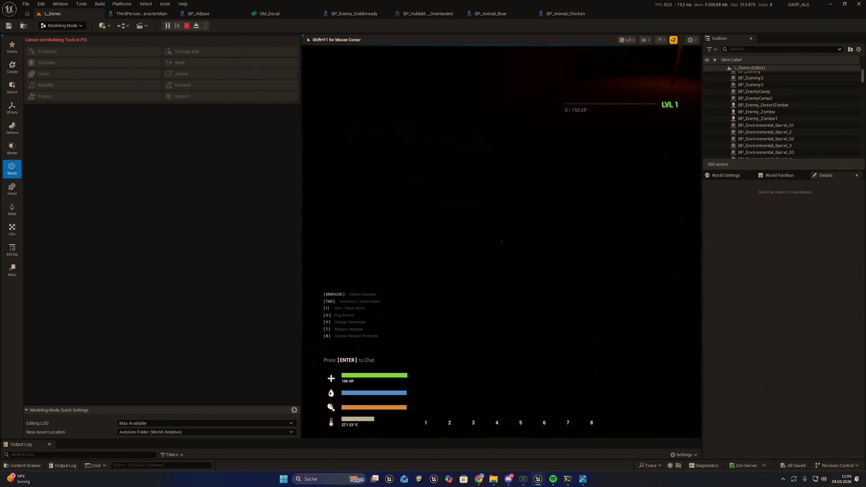
Step: Set the in-game Day Time, run the character up to a zombie, then stop playing
key("i")
left_click(373, 378)
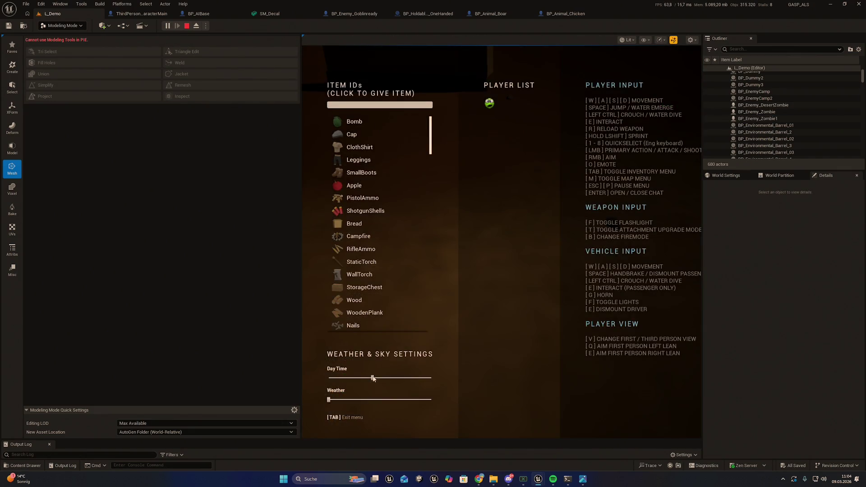
key("Tab")
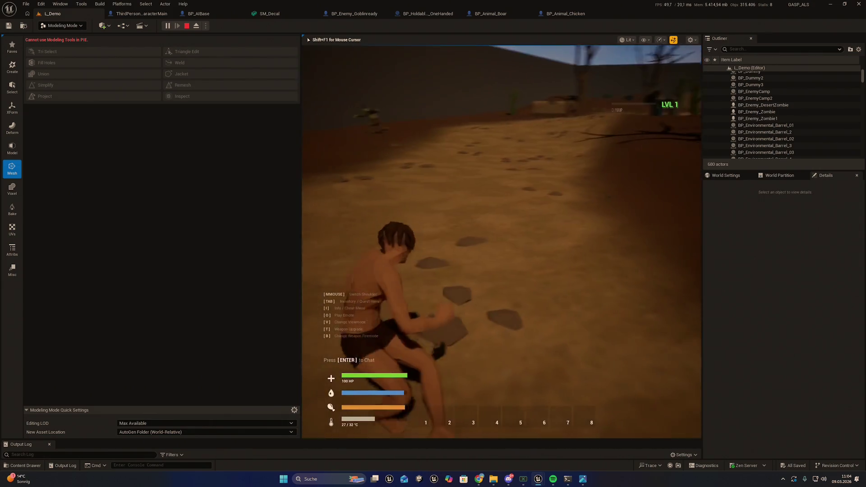
key("w")
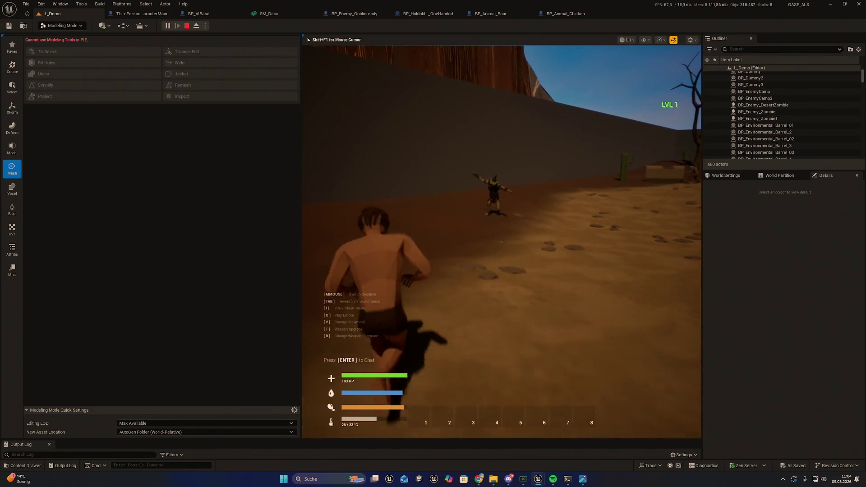
key("w")
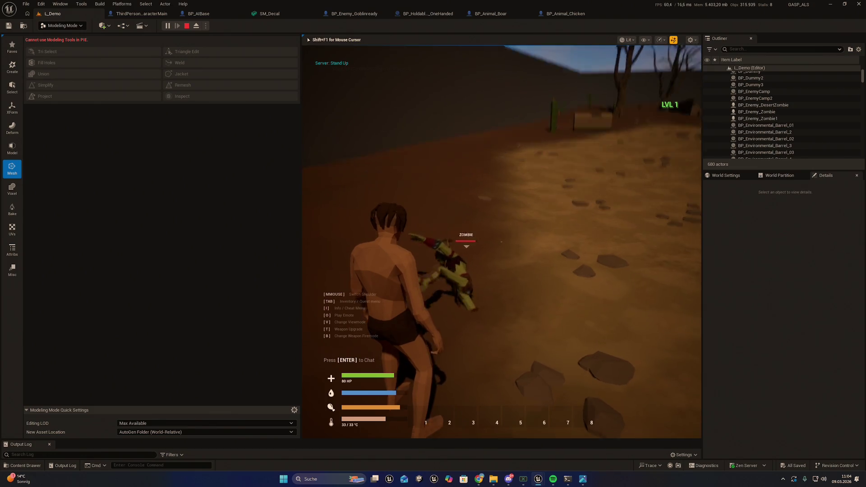
key("Escape")
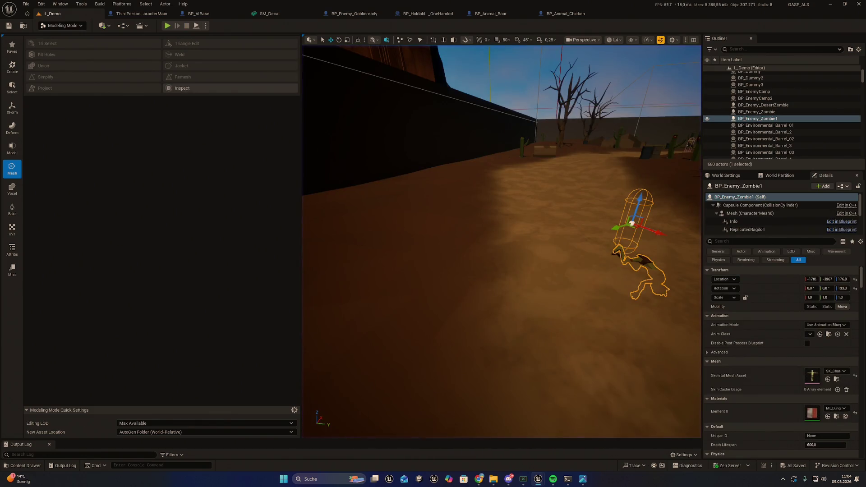
Step: Frame BP_Enemy_Zombie1, tilt the view over the desert, and start another play session
key("f")
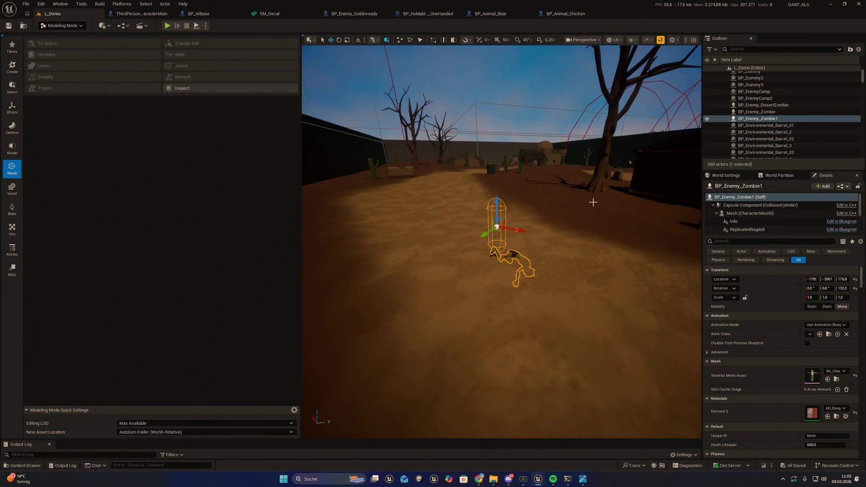
mouse_move(557, 193)
left_mouse_down()
mouse_move(557, 180)
mouse_move(496, 156)
left_mouse_up()
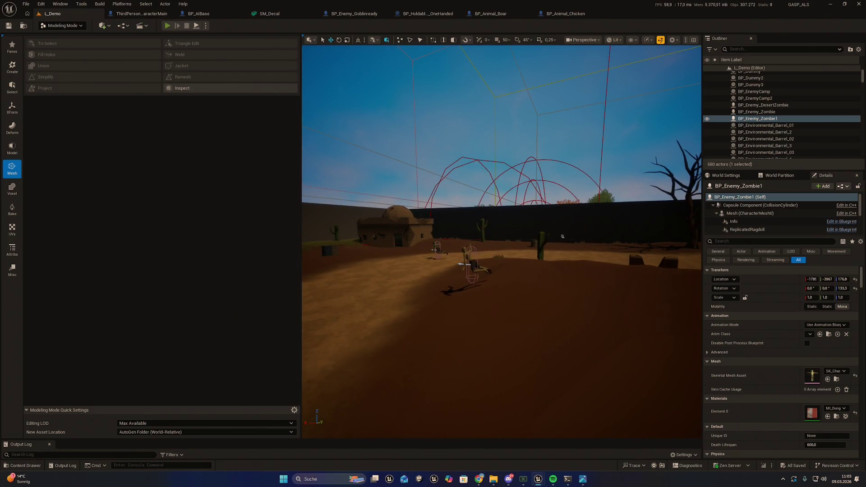
left_click(168, 26)
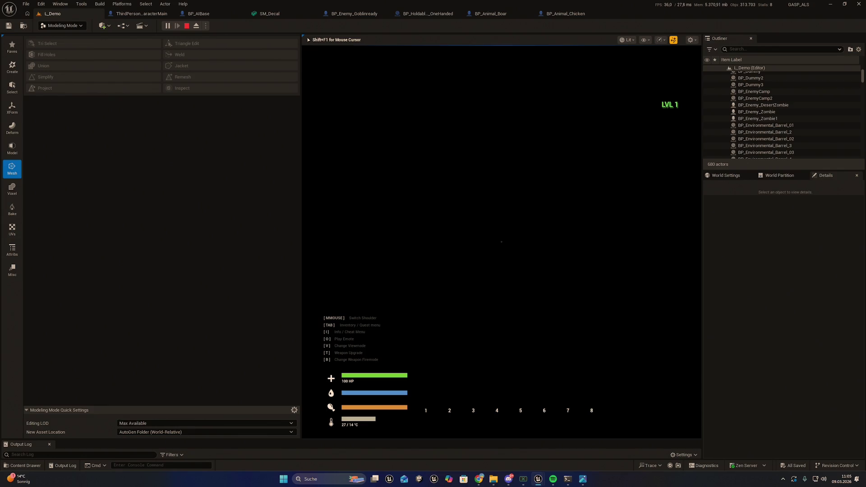
Step: Raise Weather and shift Day Time in the in-game menu, run toward the desert building, then stop
key("alt+Tab")
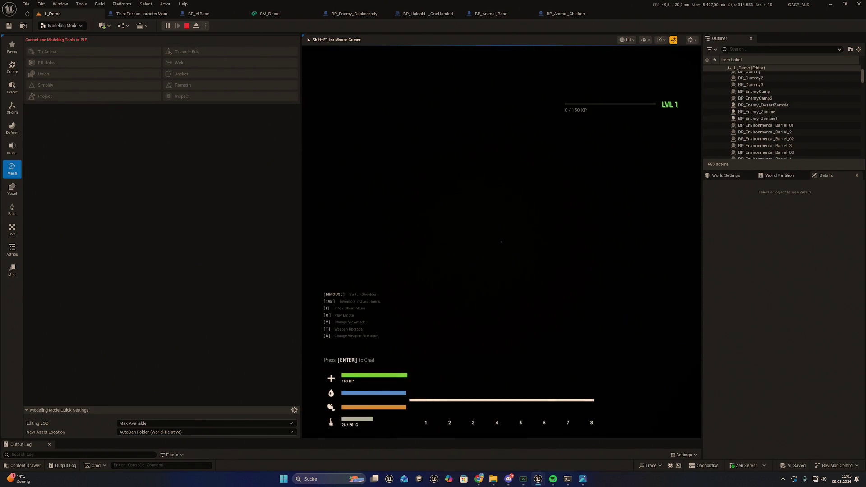
key("Tab")
mouse_move(329, 400)
left_mouse_down()
mouse_move(380, 399)
mouse_move(352, 378)
left_mouse_up()
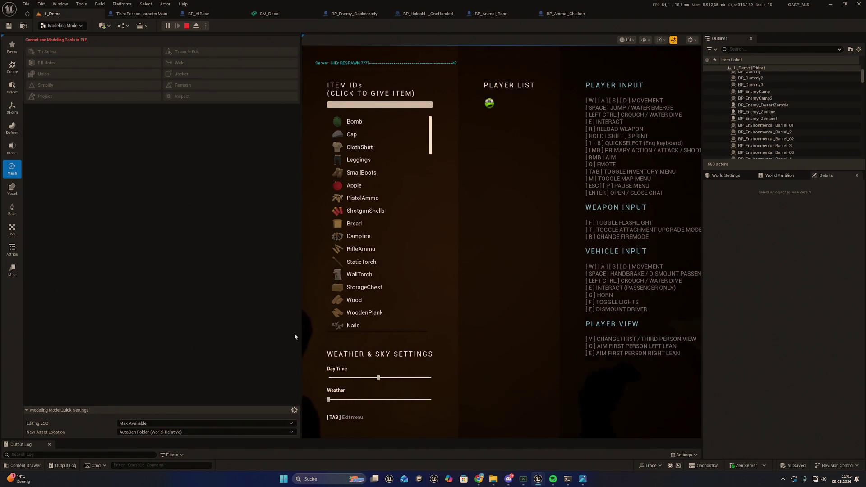
key("Tab")
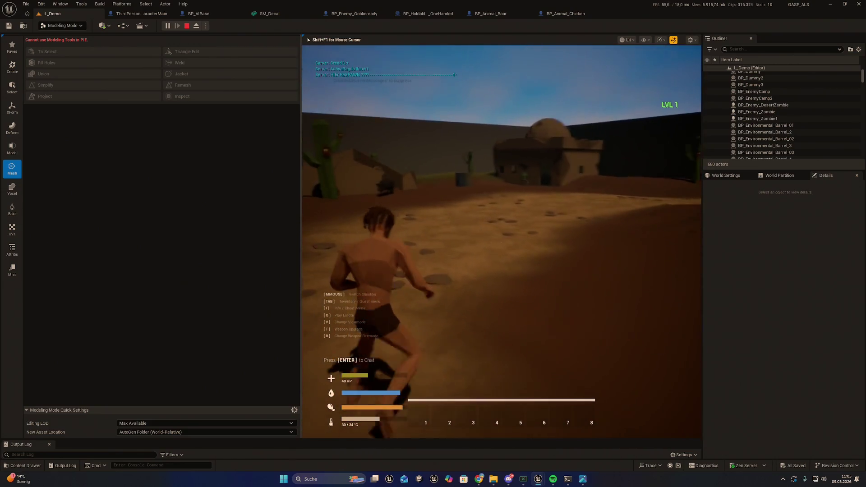
key("w")
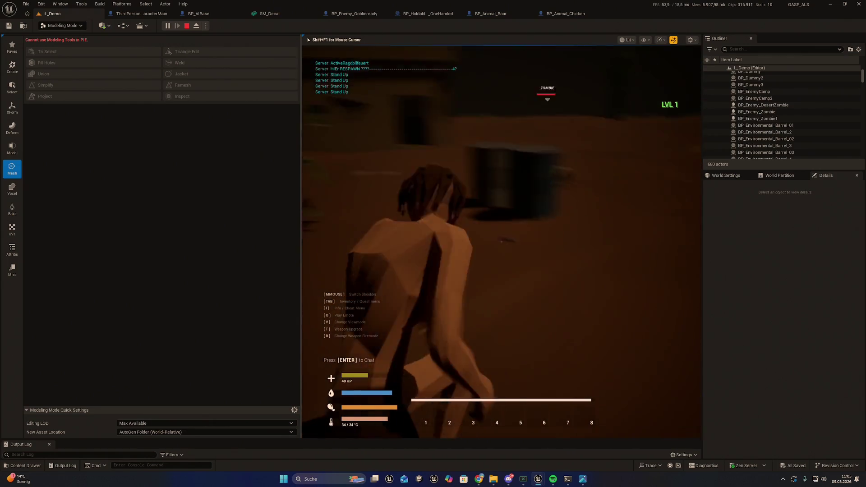
key("Escape")
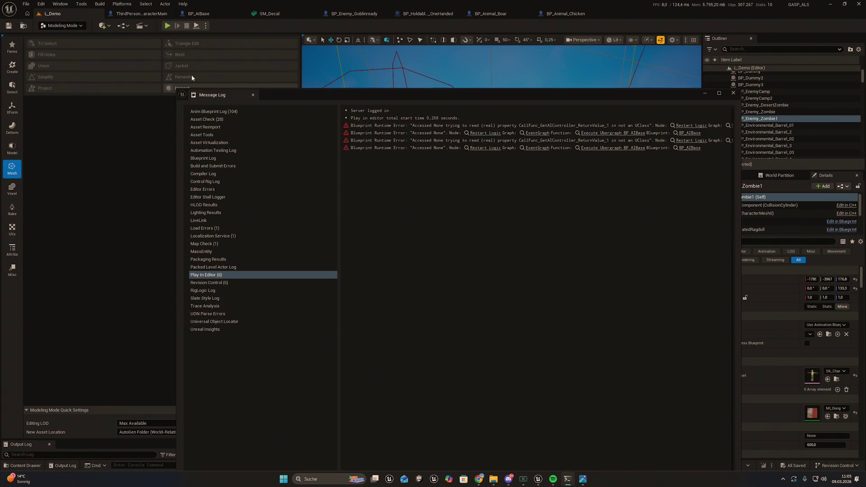
Step: Close the Message Log listing the Accessed None Blueprint errors
left_click(26, 4)
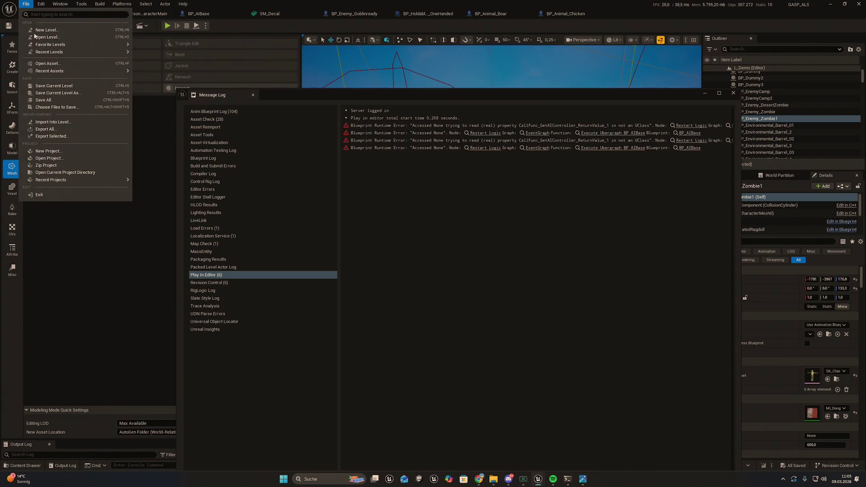
key("Escape")
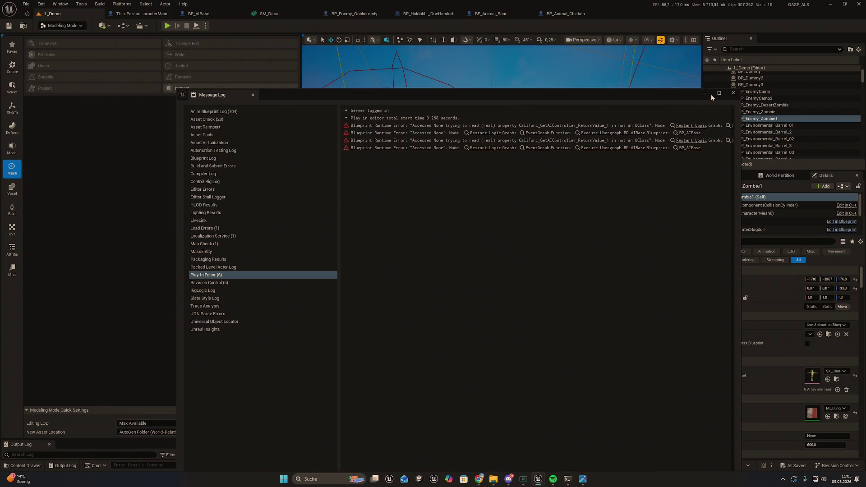
left_click(733, 92)
Step: Export BP_AIBase from the AI folder with Export Blueprint for Claude
key("ctrl+space")
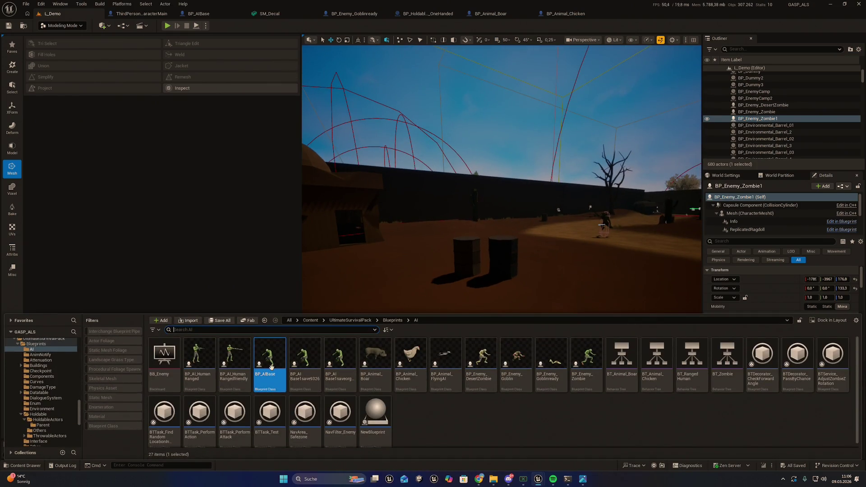
right_click(271, 367)
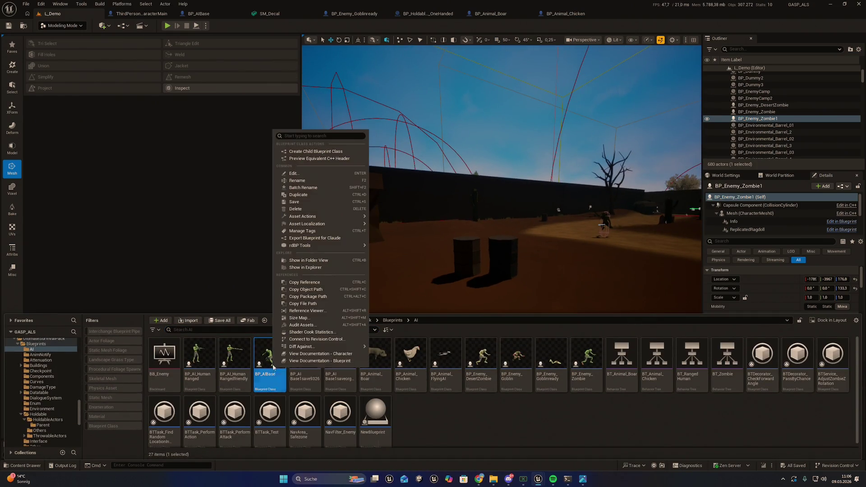
left_click(324, 238)
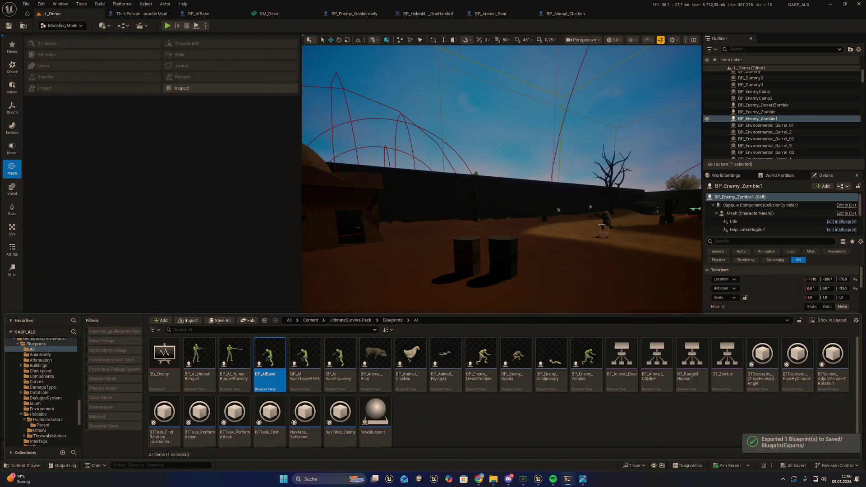
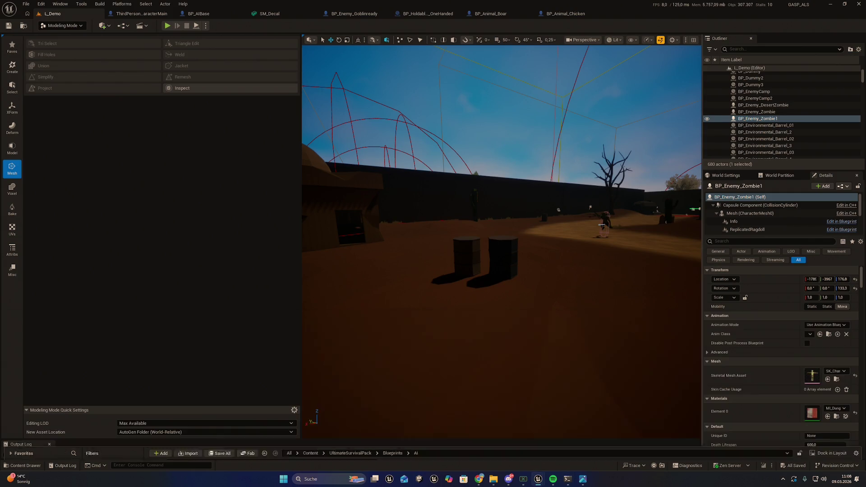
Step: Look around the level, then check the Claude Code terminal and return to the editor
right_click(511, 144)
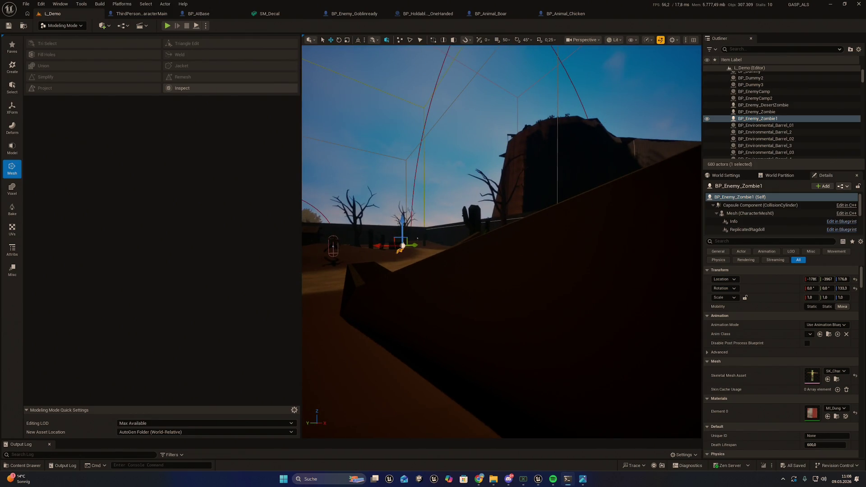
key("alt+Tab")
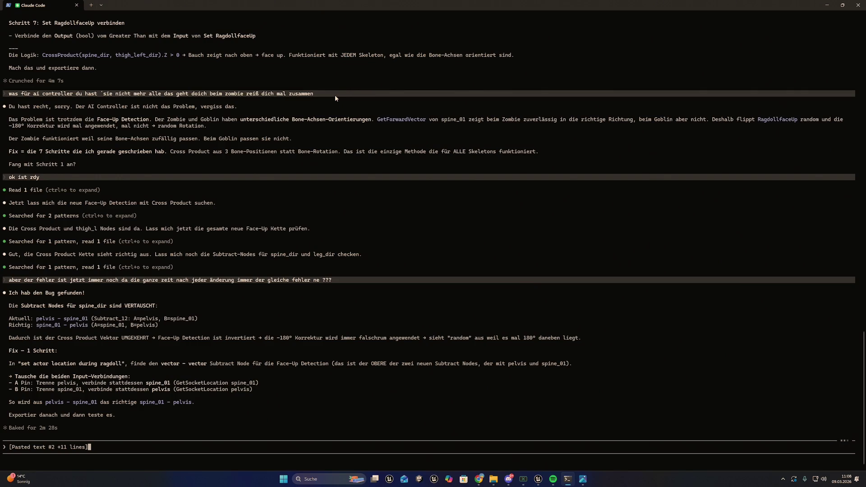
key("super+Down")
key("super+Down")
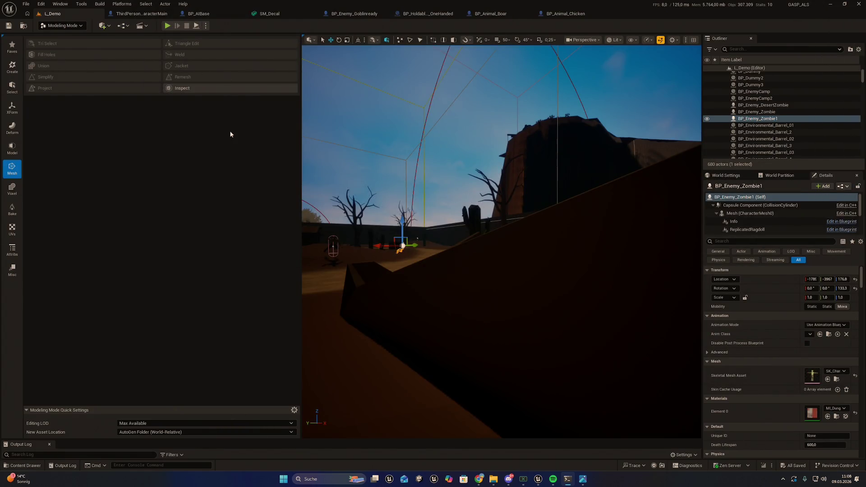
Step: Open BP_AIBase's 'set actor location during ragdoll' graph at 1:1 zoom on the cross-product nodes
left_click(420, 13)
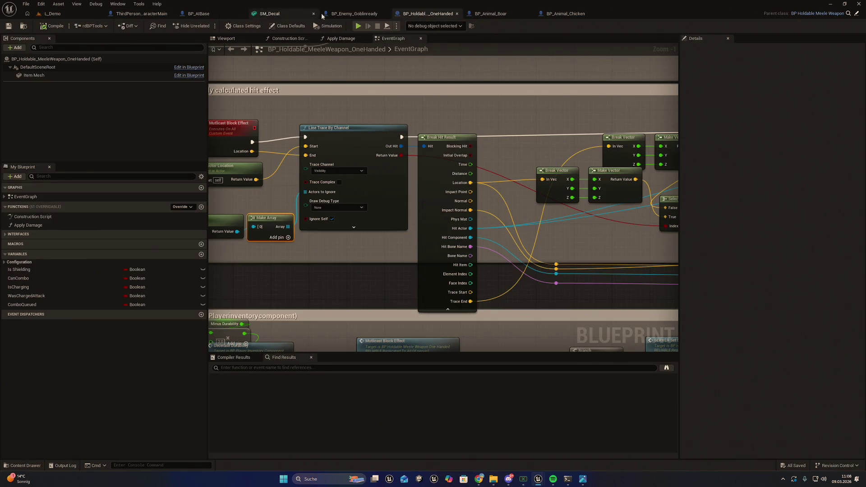
left_click(205, 14)
scroll(420, 229, "up", 5)
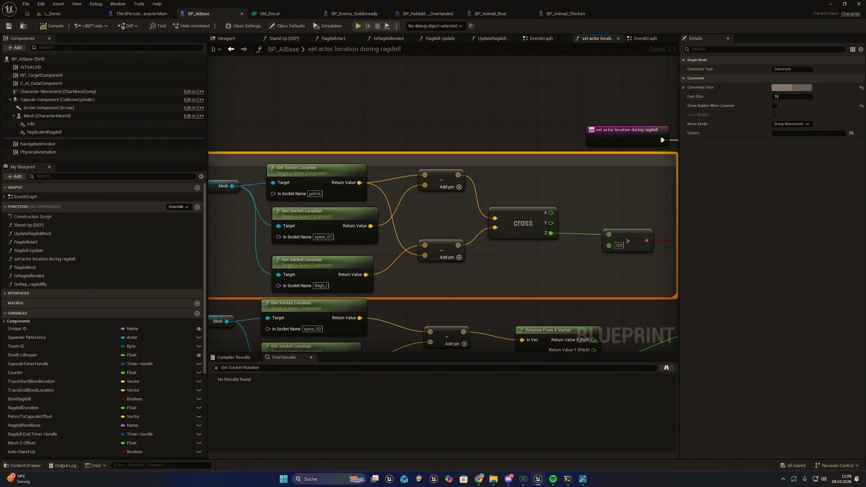
left_click_drag(431, 208, 440, 225)
Step: Rewire the upper Subtract node so spine_01 feeds A and pelvis feeds B
left_click(399, 197, "alt")
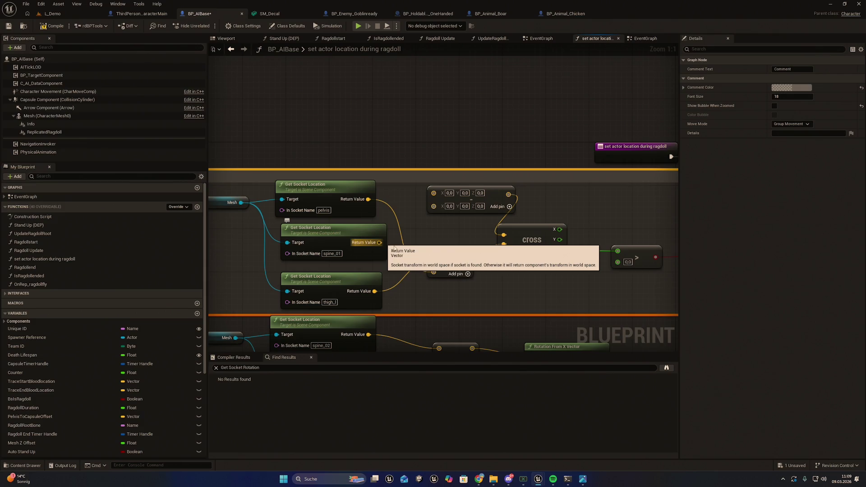
key("ctrl+z")
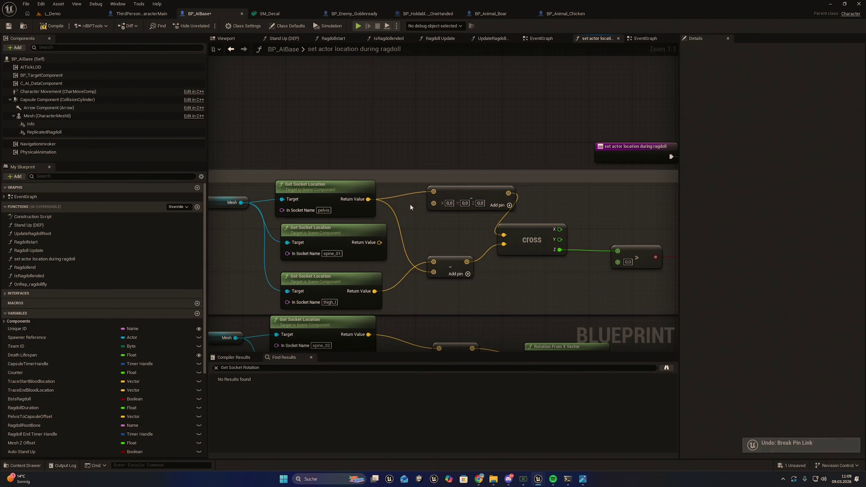
mouse_move(379, 242)
left_mouse_down()
mouse_move(421, 215)
mouse_move(434, 192)
left_mouse_up()
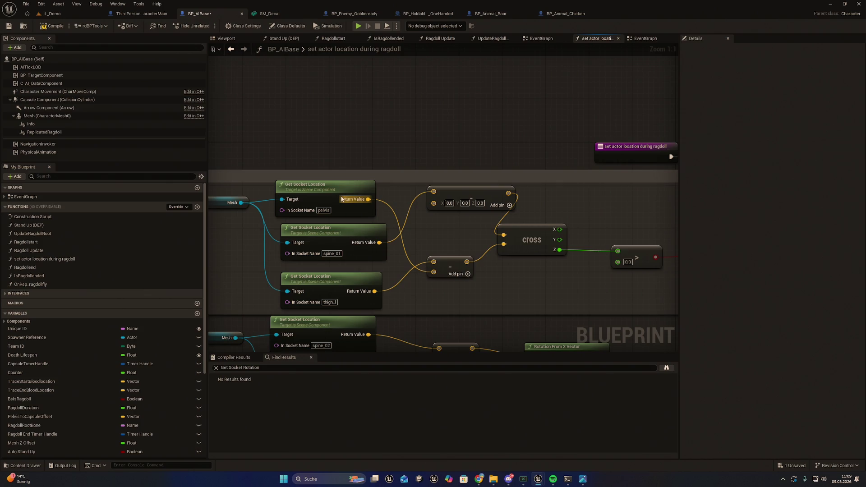
left_click_drag(368, 199, 434, 203)
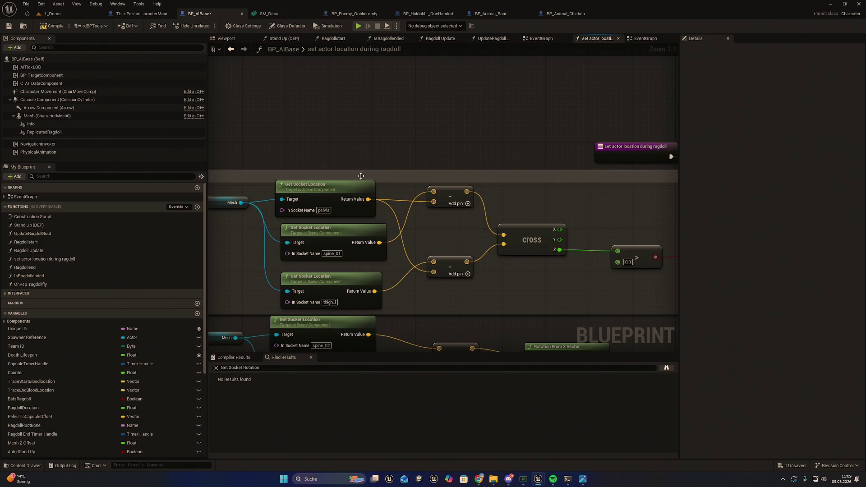
Step: Save all modified assets, return to the L_Demo level and start playing it
left_click(26, 4)
left_click(44, 52)
left_click(52, 13)
left_click_drag(557, 49, 442, 217)
left_click(167, 25)
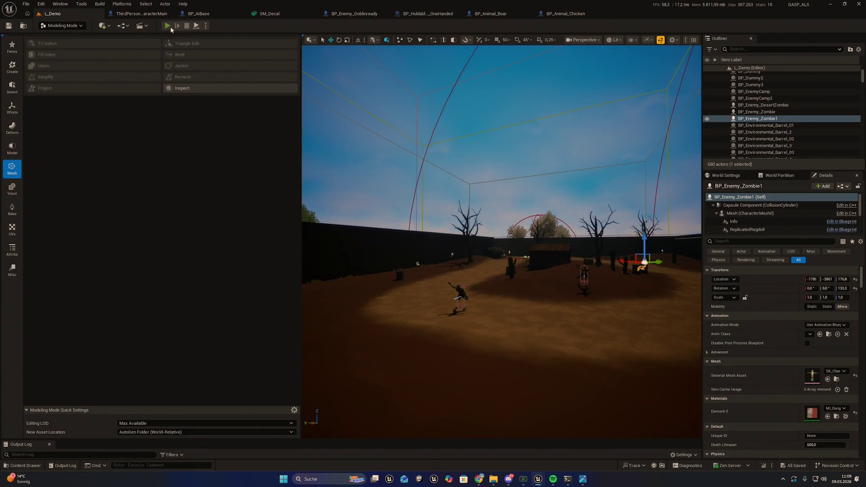
Step: Set the in-game time of day to full daylight from the cheat menu
key("i")
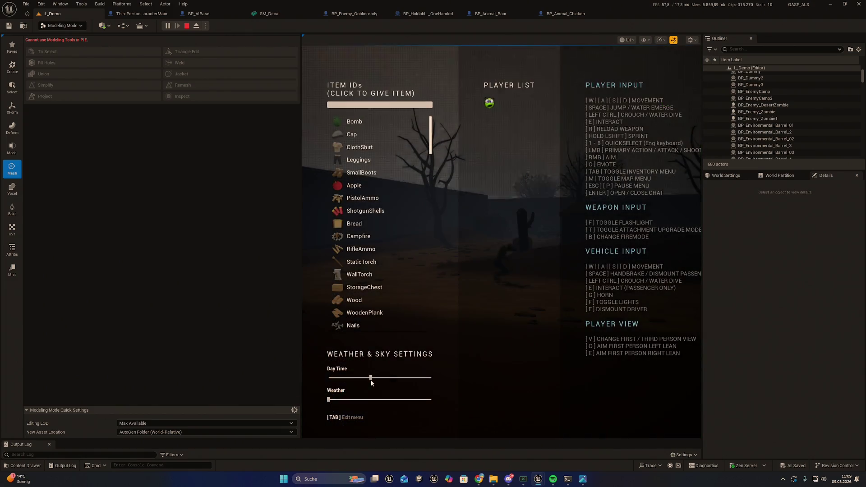
mouse_move(370, 377)
left_mouse_down()
mouse_move(358, 377)
mouse_move(393, 377)
left_mouse_up()
key("Tab")
Step: Run to a zombie, strike it into ragdoll, then run on toward the dead tree
key("w")
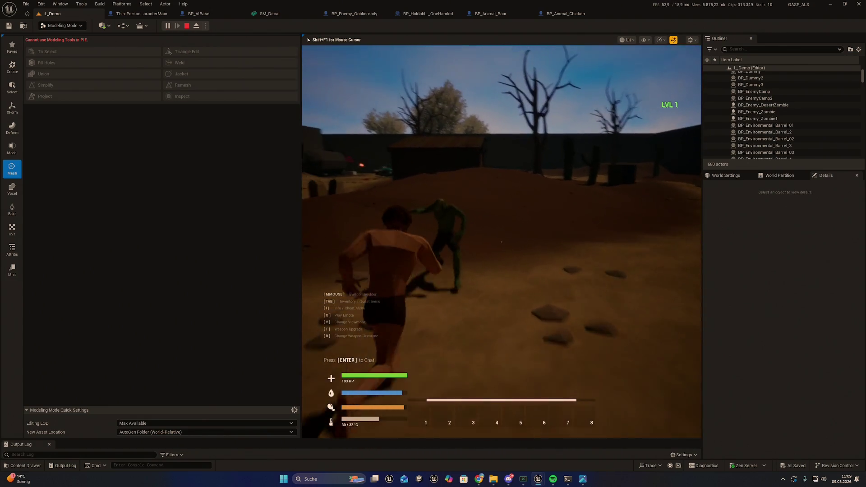
left_click(502, 242)
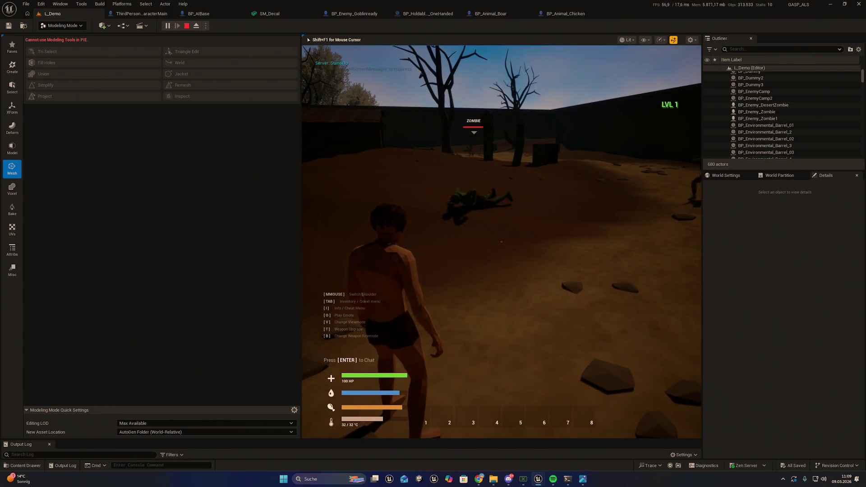
key("w")
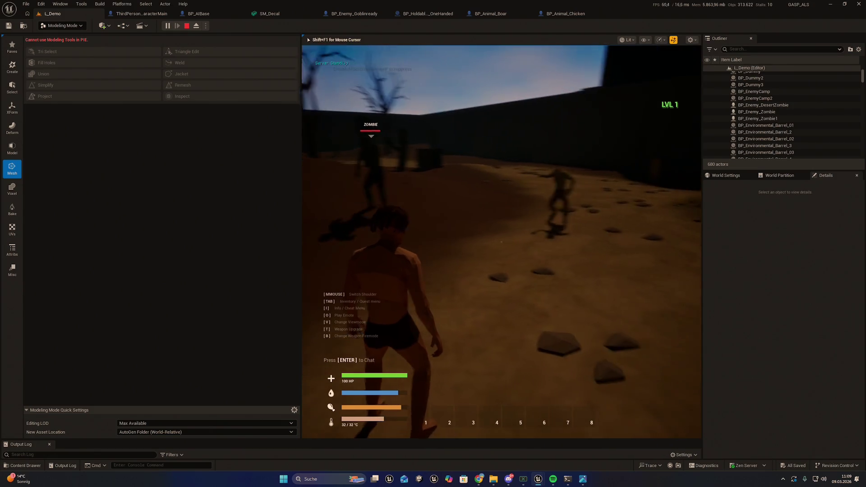
left_click(501, 241)
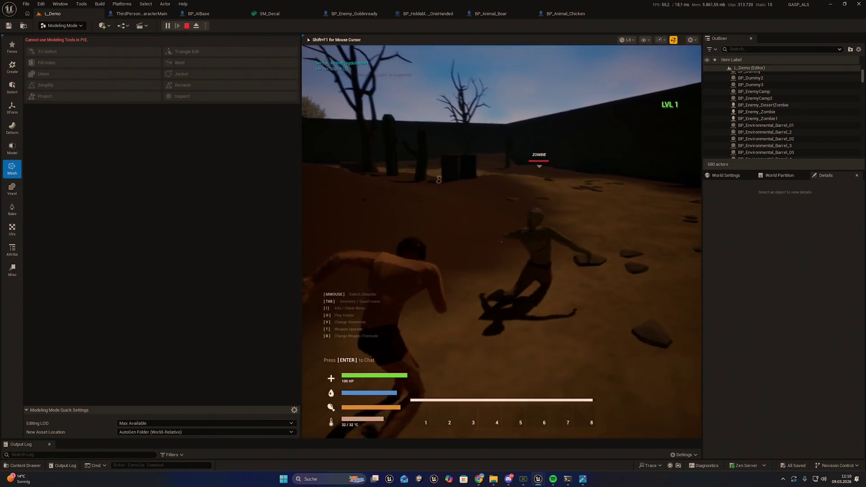
key("w")
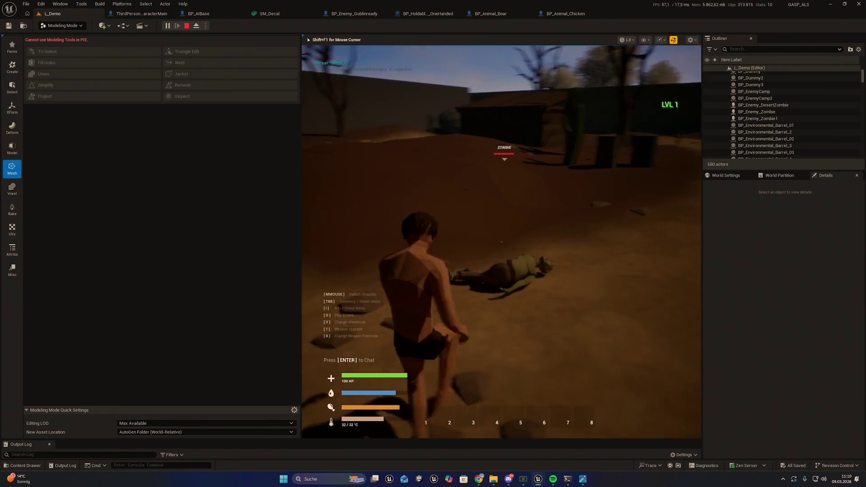
key("w")
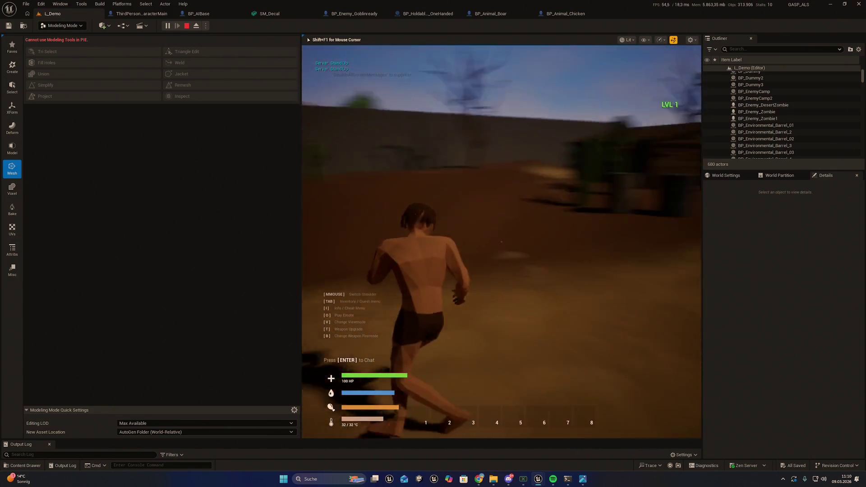
key("w")
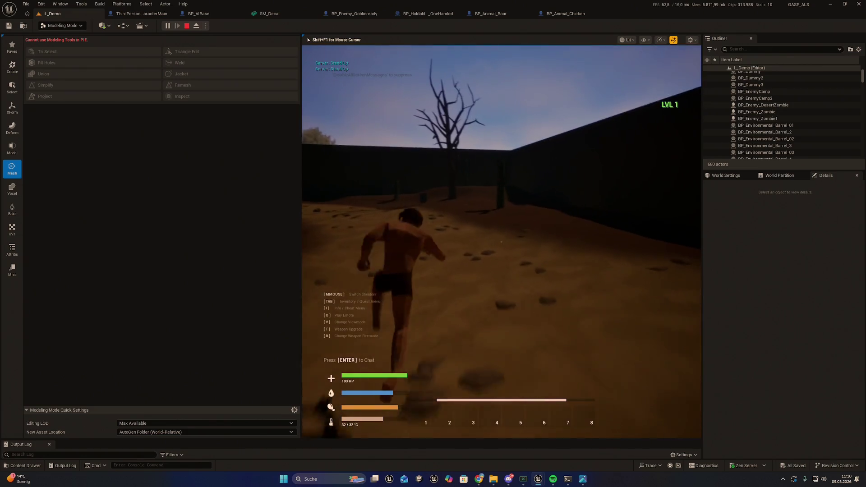
Step: Knock the rising zombie into ragdoll again, then stop the play session
key("Tab")
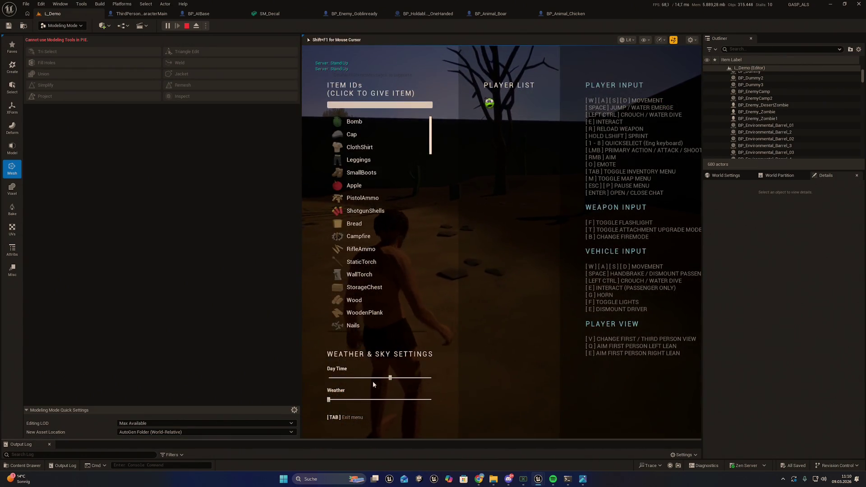
key("Tab")
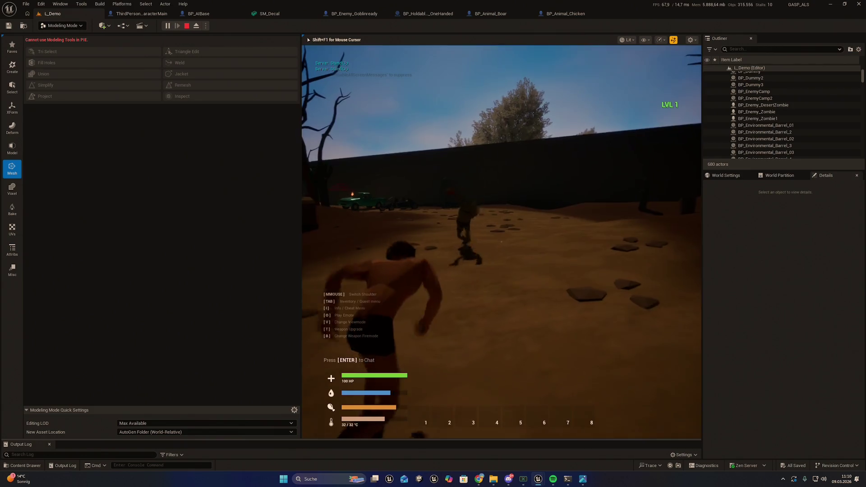
key("w")
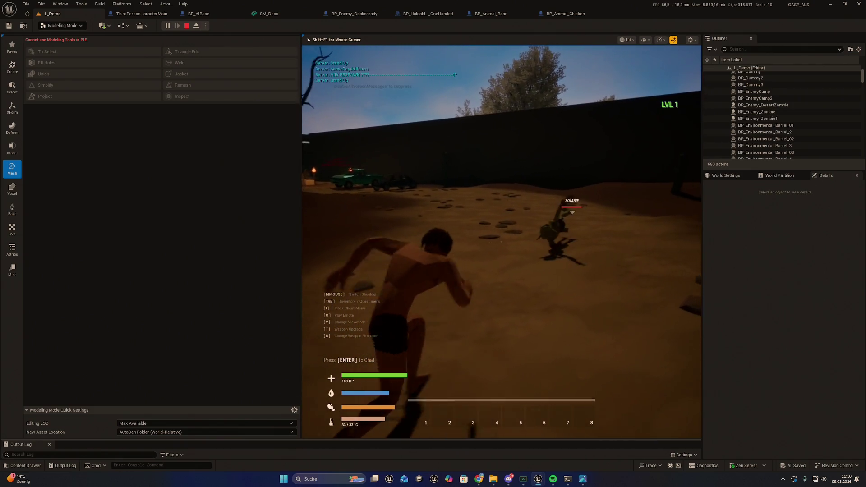
left_click(501, 242)
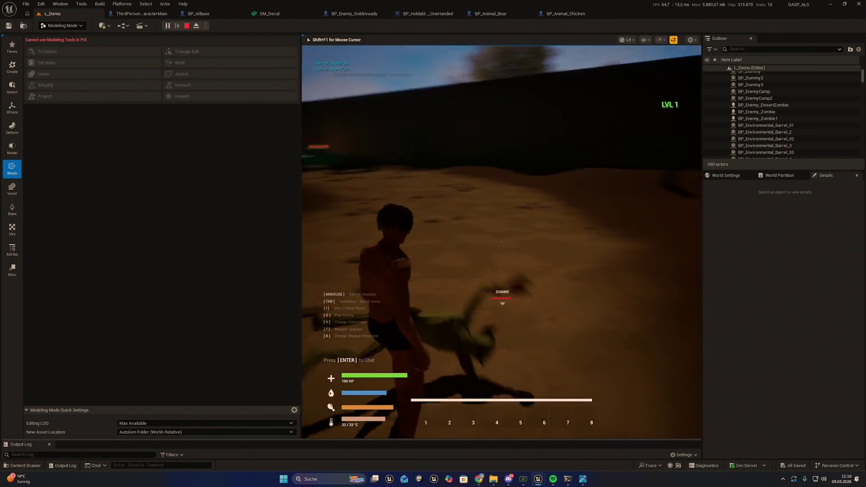
left_click(501, 242)
key("Escape")
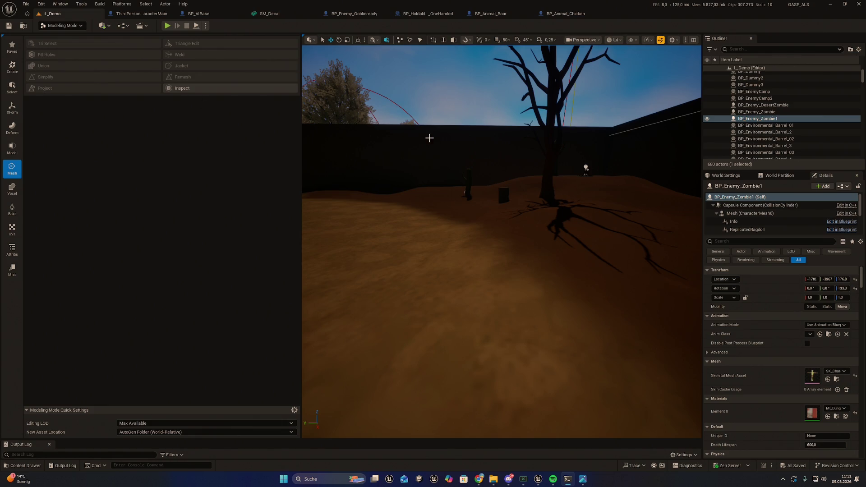
Step: Fly the camera past the cactus field, zombie and crate, then select the Landscape ground
left_click_drag(416, 223, 415, 223)
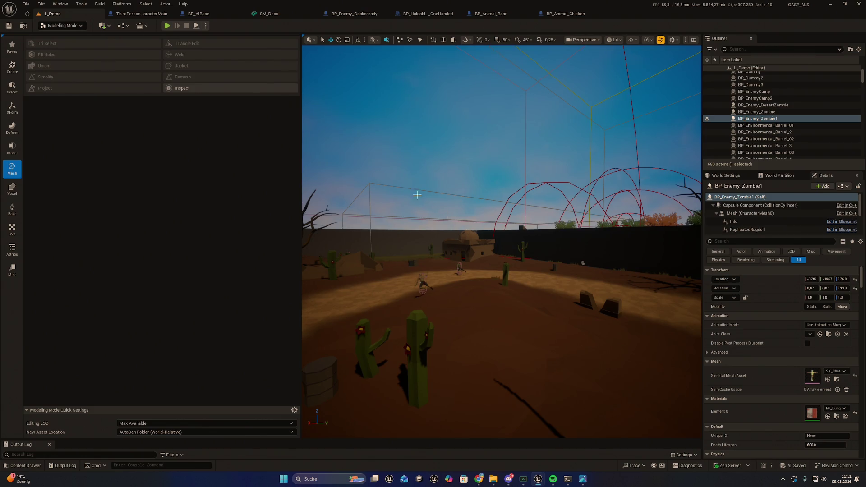
left_click_drag(478, 176, 477, 176)
left_click_drag(411, 156, 411, 156)
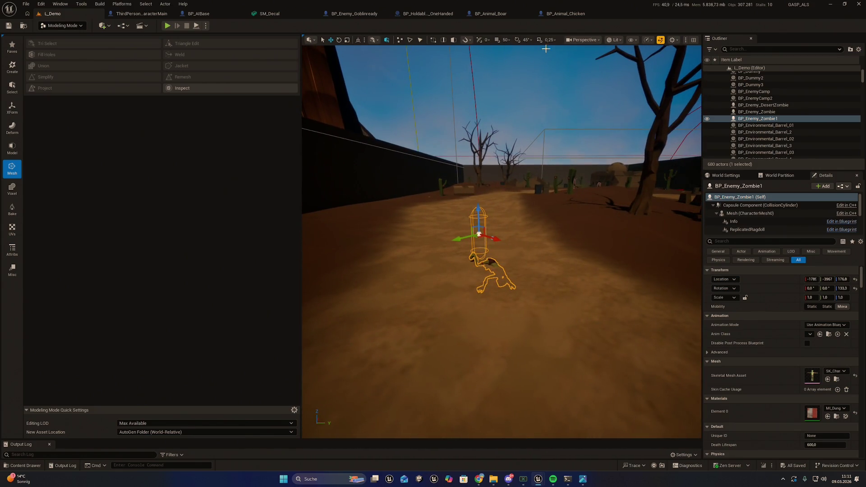
left_click_drag(426, 77, 426, 77)
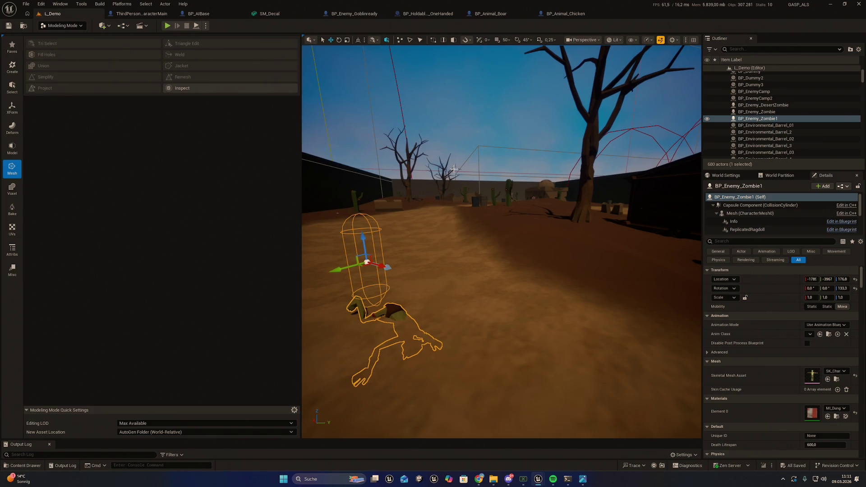
left_click_drag(452, 171, 452, 171)
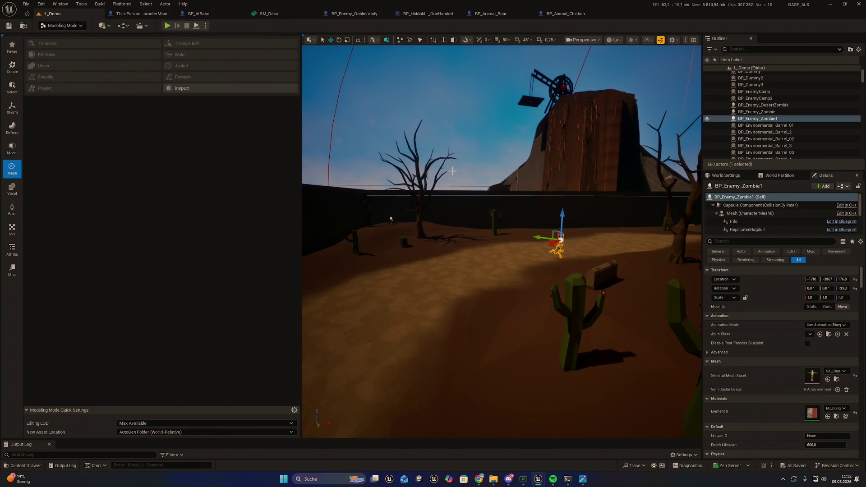
left_click_drag(422, 176, 422, 177)
left_click_drag(479, 244, 479, 244)
left_click_drag(555, 256, 555, 256)
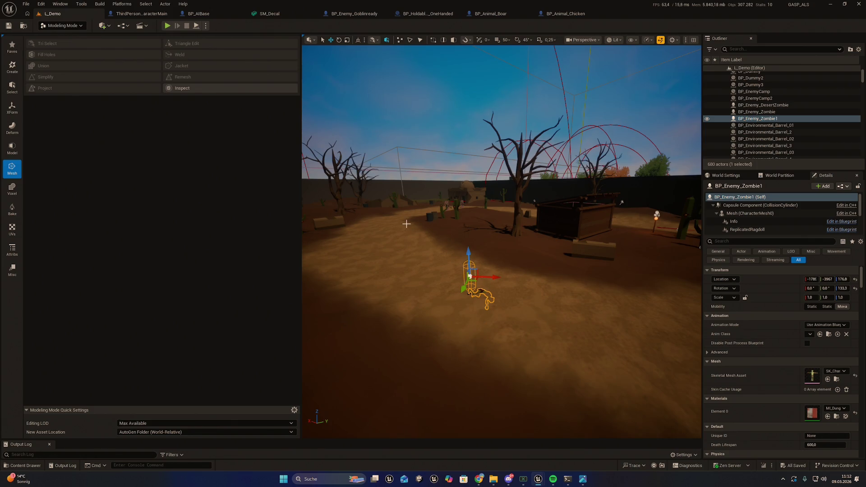
left_click(447, 236)
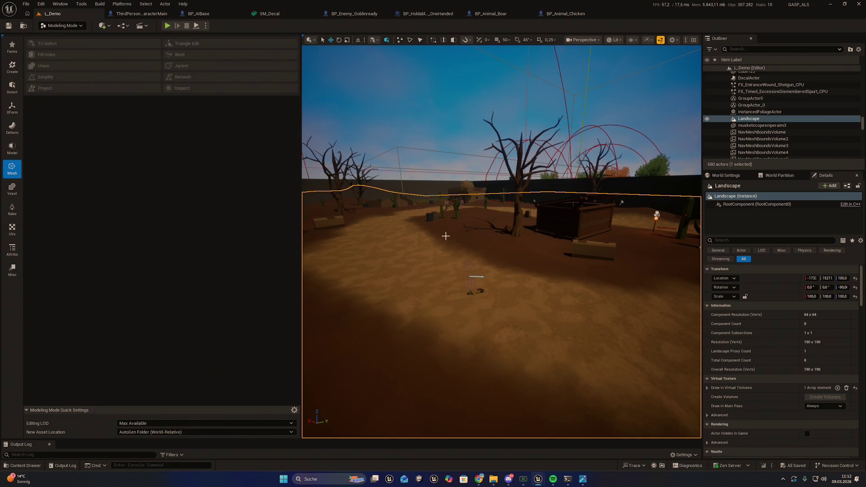
mouse_move(462, 261)
left_mouse_down()
mouse_move(442, 260)
mouse_move(462, 260)
left_mouse_up()
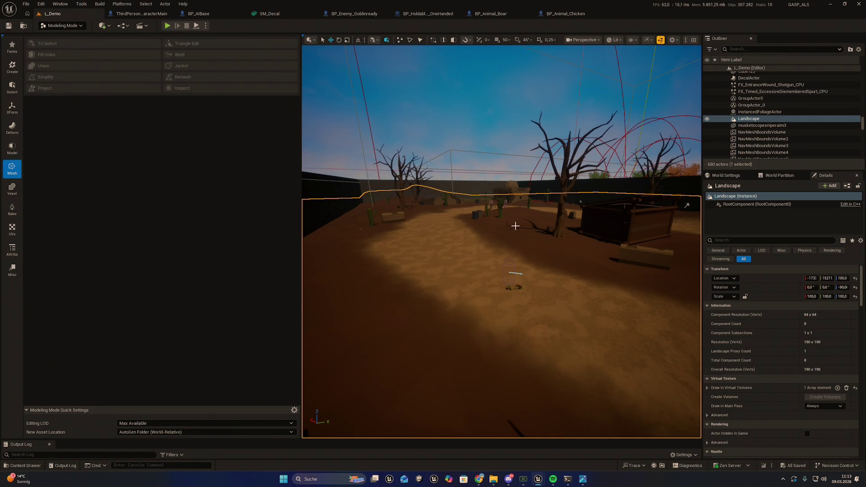
left_click_drag(514, 226, 515, 226)
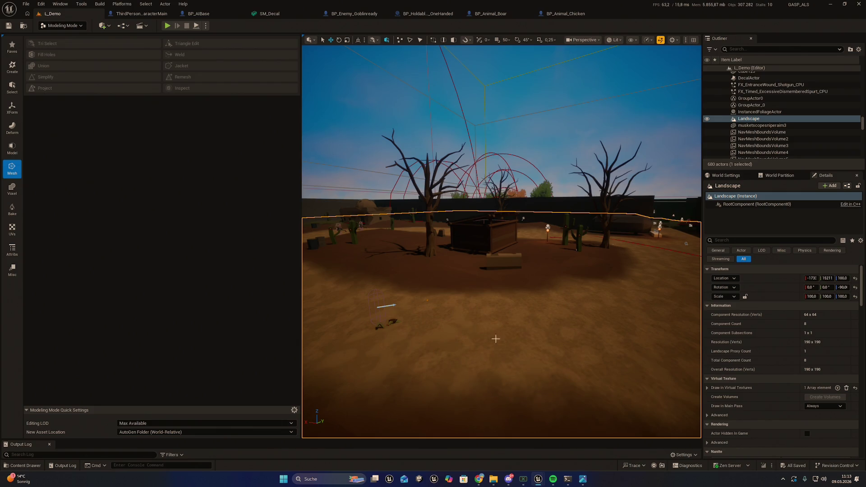
mouse_move(538, 484)
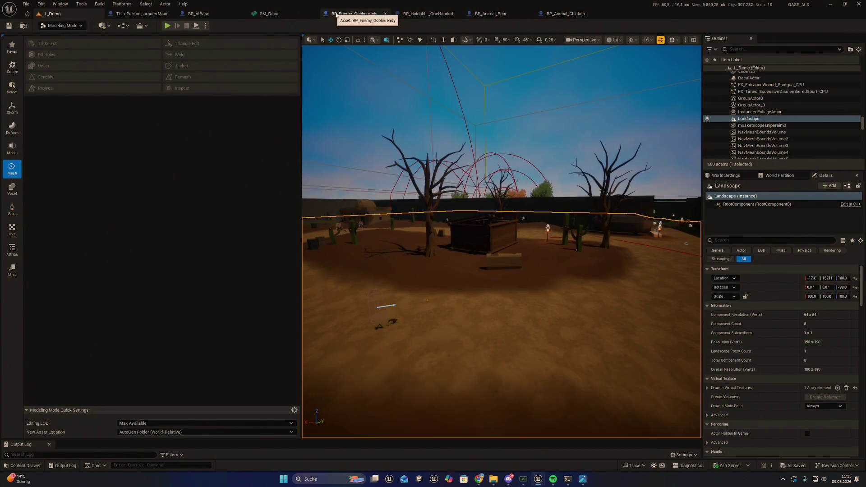
Step: Open BP_Enemy_Goblinready's Event Graph and pan across the bone transform and line trace groups
left_click(352, 13)
mouse_move(455, 116)
left_mouse_down()
mouse_move(596, 107)
mouse_move(680, 130)
mouse_move(597, 120)
mouse_move(362, 123)
left_mouse_up()
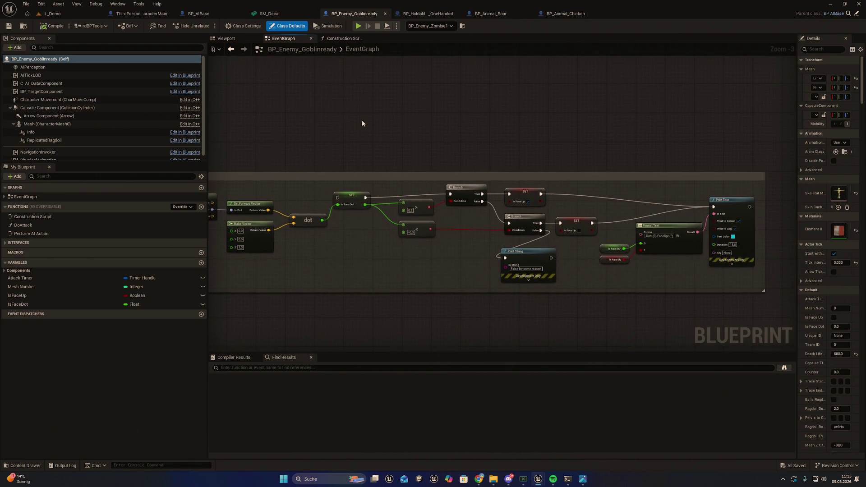
scroll(471, 63, "down", 4)
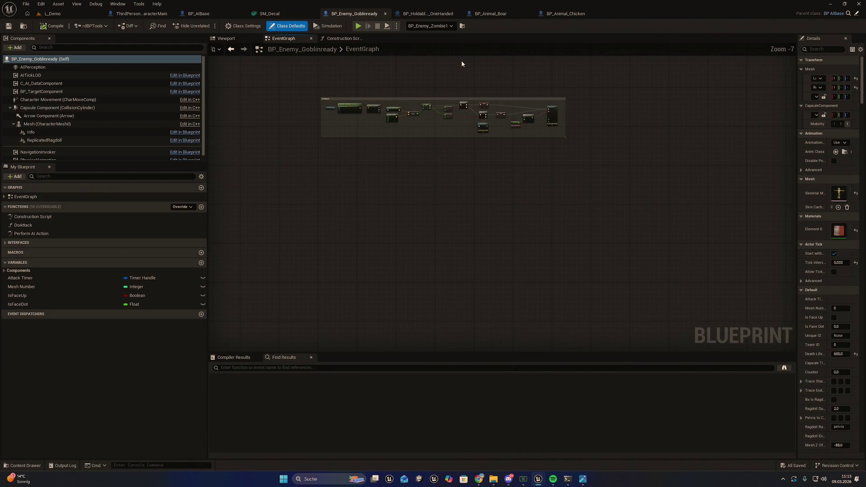
left_click_drag(461, 61, 536, 150)
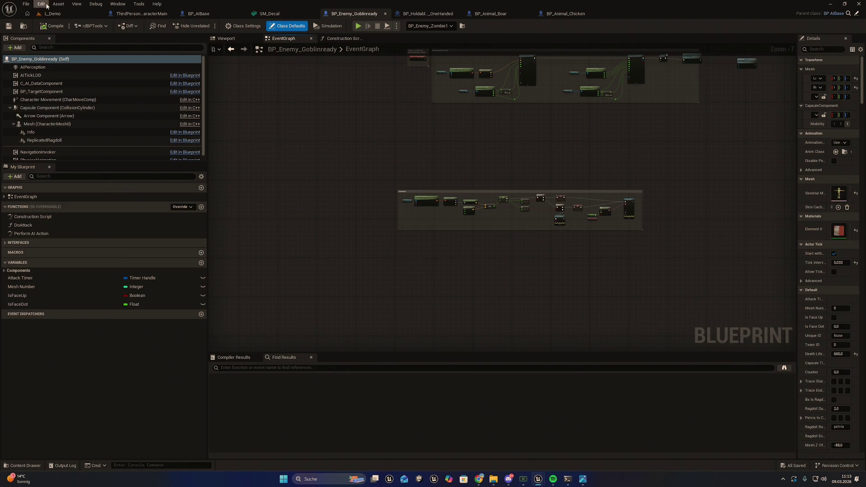
scroll(419, 130, "up", 3)
left_click_drag(458, 142, 487, 288)
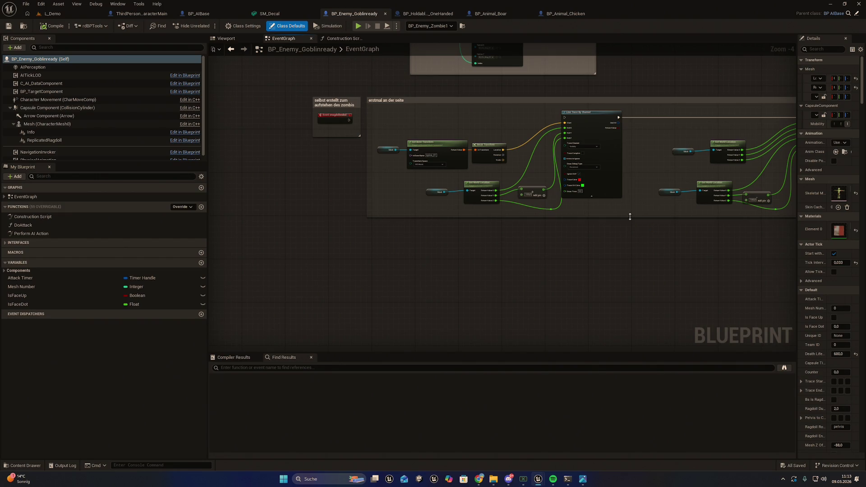
left_click_drag(630, 216, 500, 300)
left_click_drag(632, 166, 475, 183)
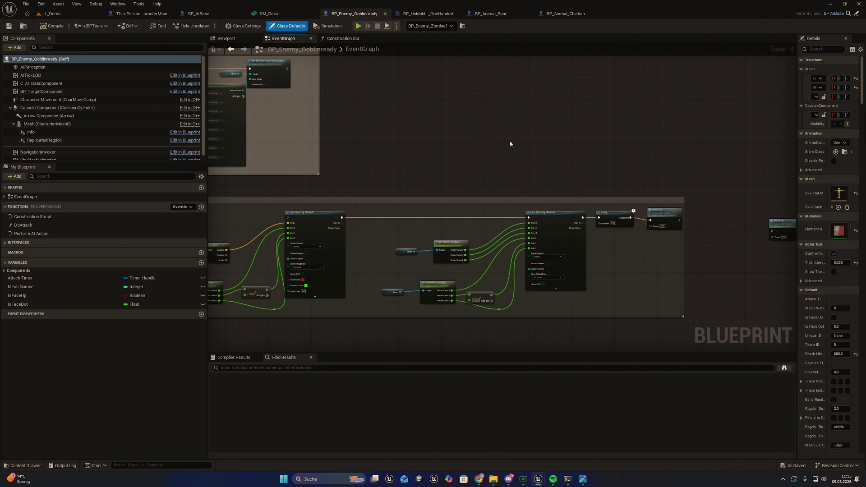
mouse_move(510, 143)
left_mouse_down()
mouse_move(497, 120)
mouse_move(490, 145)
mouse_move(430, 200)
left_mouse_up()
scroll(489, 145, "down", 2)
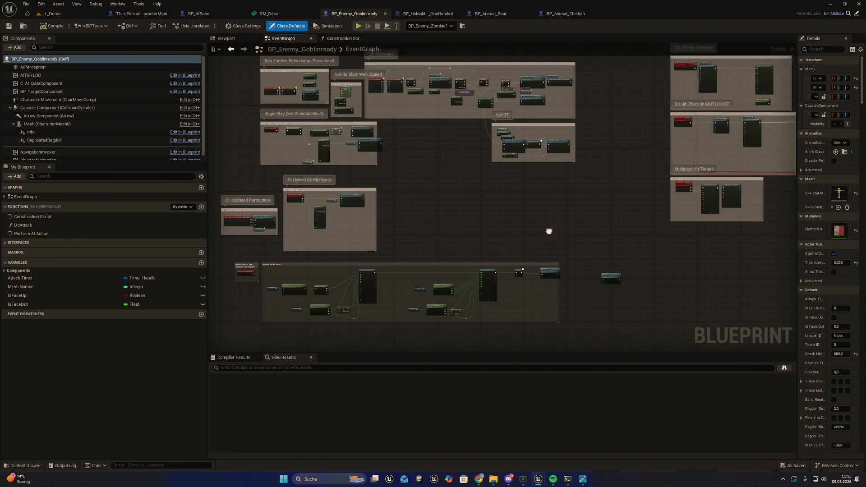
Step: Glance at the one-handed holdable blueprint, then review the upper and lower comment groups
left_click_drag(549, 231, 559, 288)
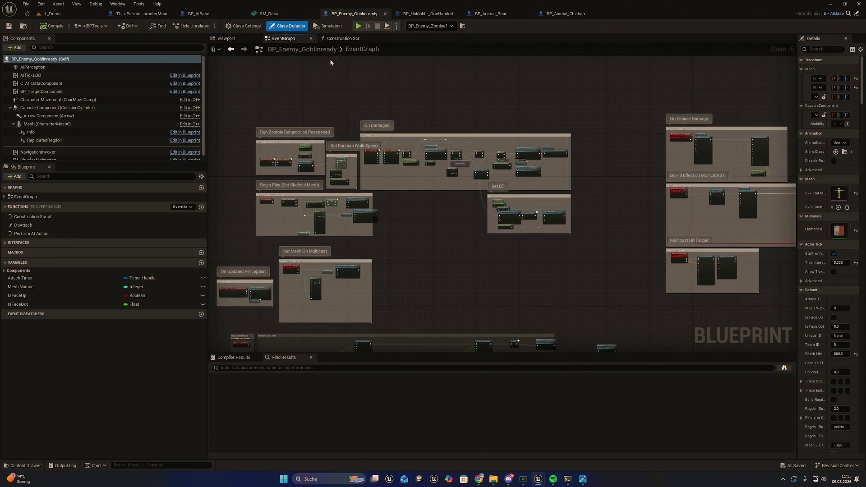
left_click(411, 14)
left_click(354, 14)
left_click_drag(443, 280, 421, 118)
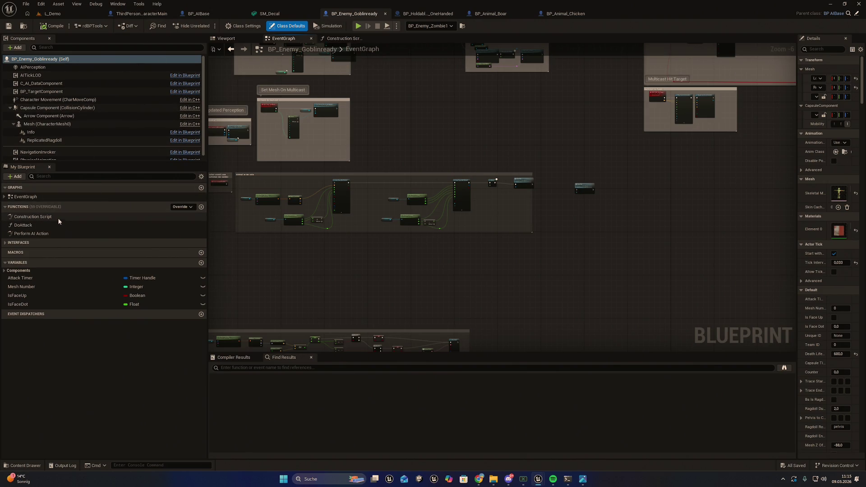
mouse_move(423, 268)
left_mouse_down()
mouse_move(487, 280)
mouse_move(473, 173)
mouse_move(362, 201)
mouse_move(350, 153)
mouse_move(362, 253)
mouse_move(374, 158)
mouse_move(418, 135)
mouse_move(412, 178)
mouse_move(382, 219)
left_mouse_up()
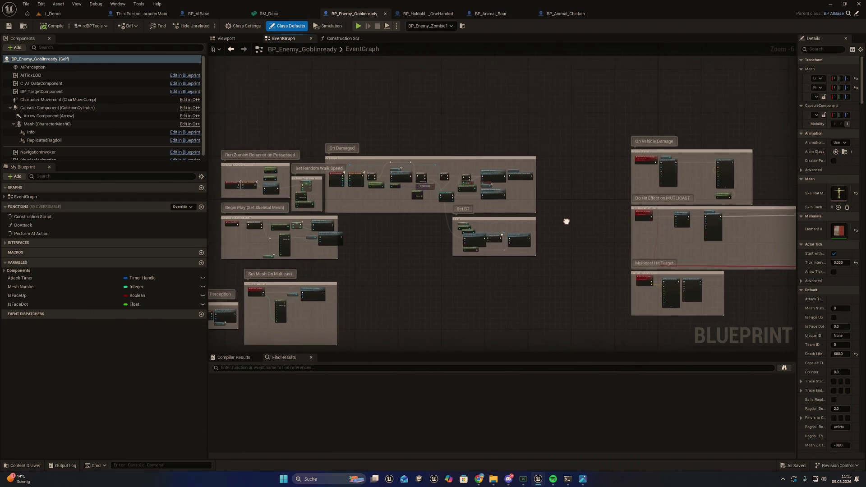
Step: Open BP_AIBase's ragdoll location function, pan to SET RagdollFace Up and drag from its exec pin
left_click(198, 16)
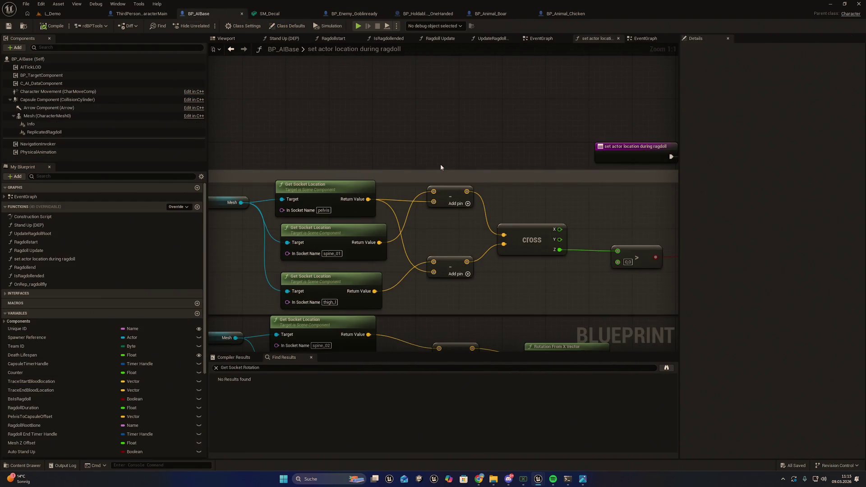
mouse_move(384, 283)
left_mouse_down()
mouse_move(435, 237)
mouse_move(430, 214)
mouse_move(454, 166)
mouse_move(431, 161)
mouse_move(436, 169)
left_mouse_up()
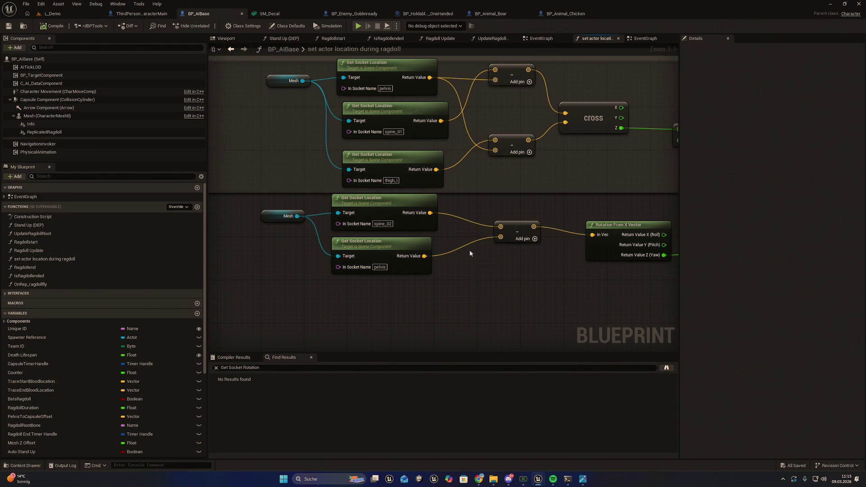
left_click_drag(478, 199, 484, 265)
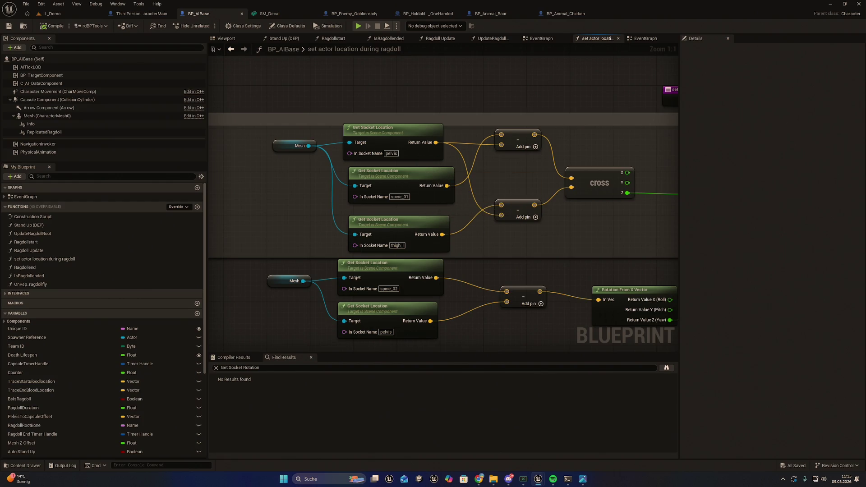
key("alt+Tab")
left_click_drag(558, 258, 506, 257)
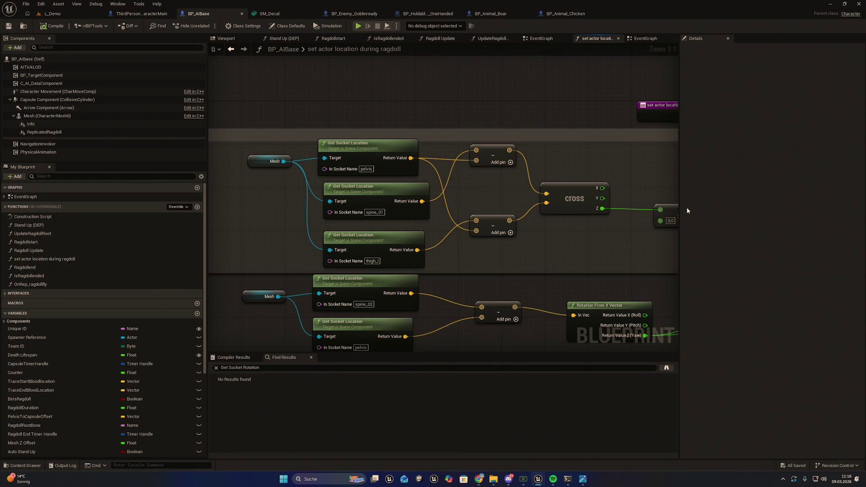
mouse_move(512, 283)
left_mouse_down()
mouse_move(449, 312)
mouse_move(375, 254)
mouse_move(426, 245)
mouse_move(512, 255)
mouse_move(485, 250)
left_mouse_up()
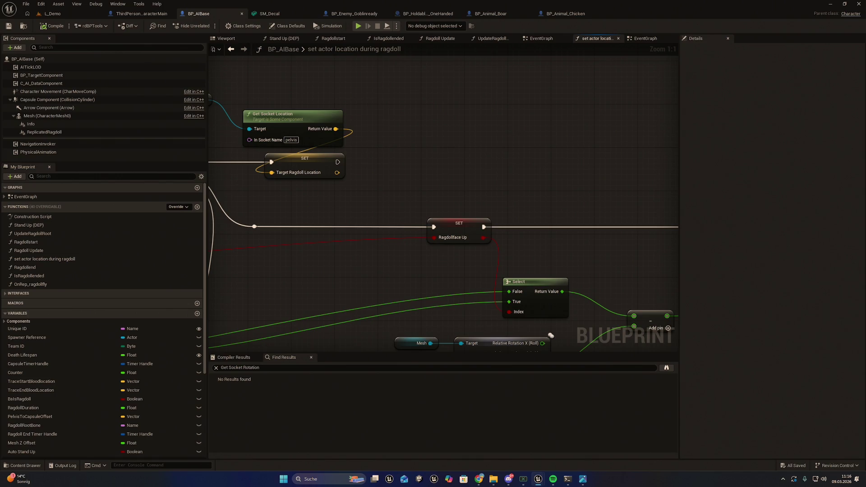
left_click_drag(431, 235, 458, 228)
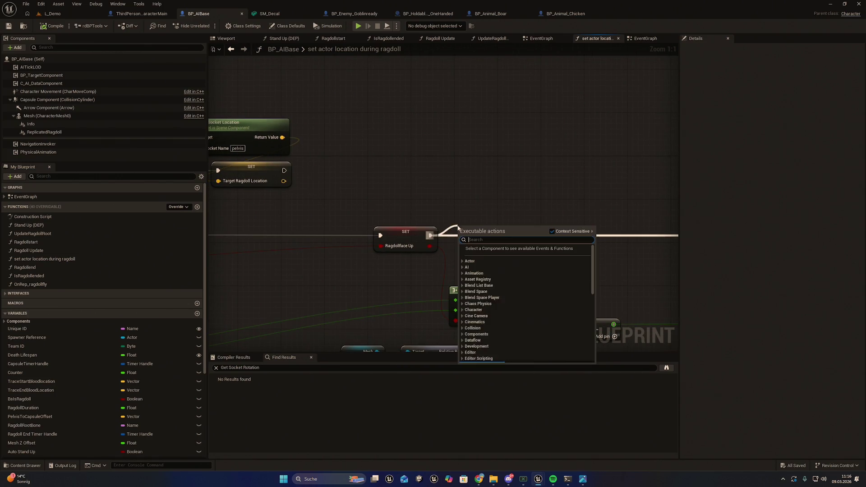
Step: Add a Print String after SET RagdollFace Up that prints the Ragdoll Face Up value
type("print")
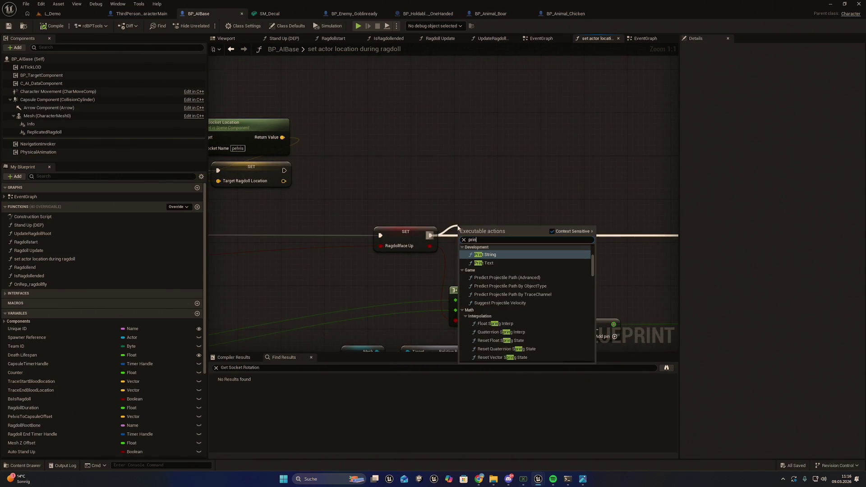
key("Return")
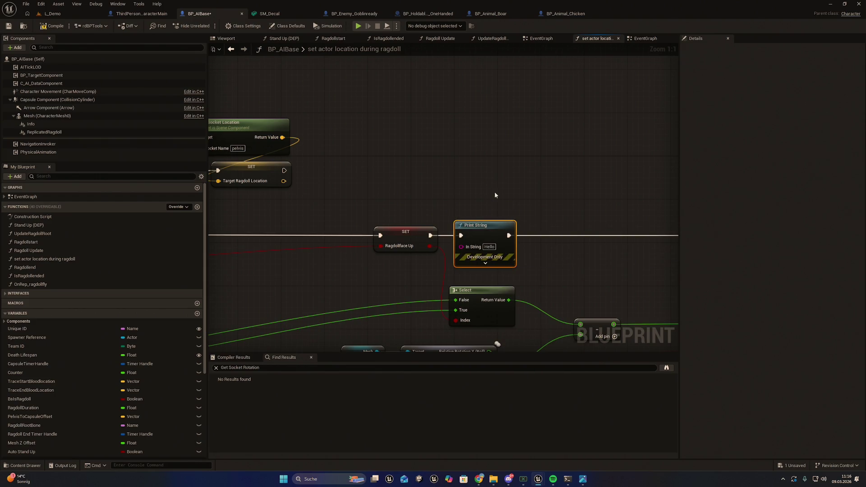
left_click_drag(497, 186, 470, 183)
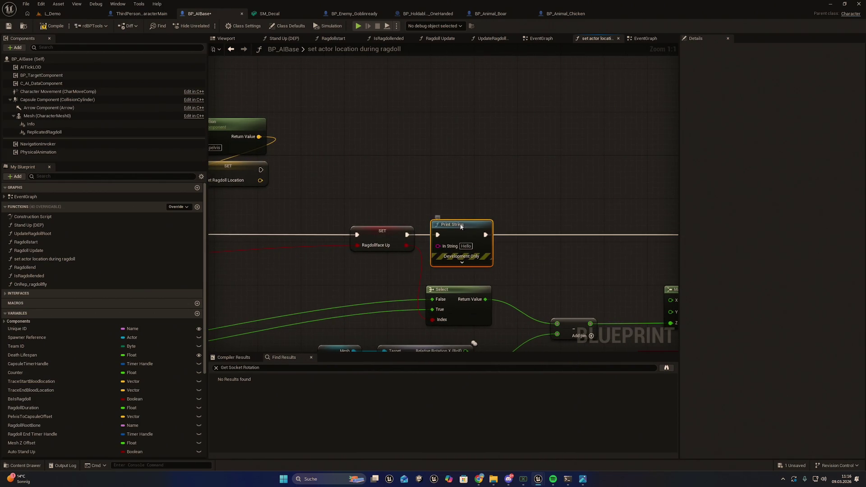
left_click_drag(458, 225, 475, 224)
mouse_move(407, 246)
left_mouse_down()
mouse_move(458, 246)
mouse_move(509, 225)
mouse_move(469, 226)
left_mouse_up()
left_click(435, 229, "ctrl")
Step: Enable Print to Log with a 20,0 second Duration and shift the debug nodes right
left_click(521, 262)
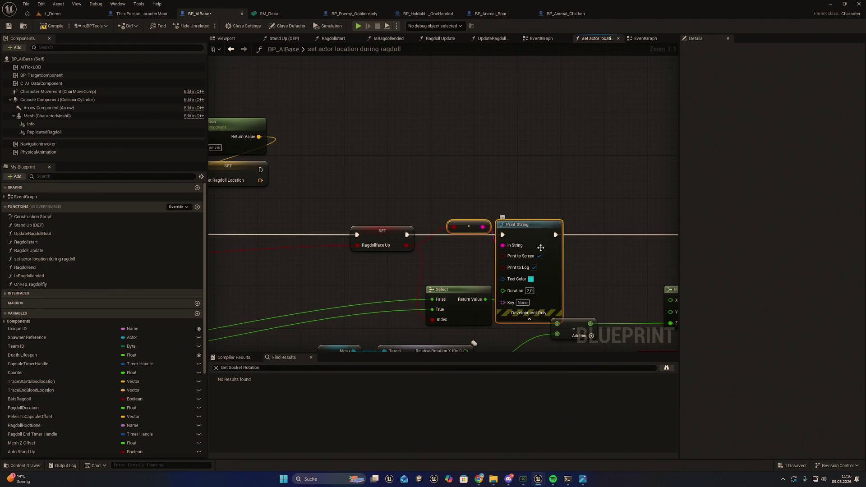
left_click(535, 268)
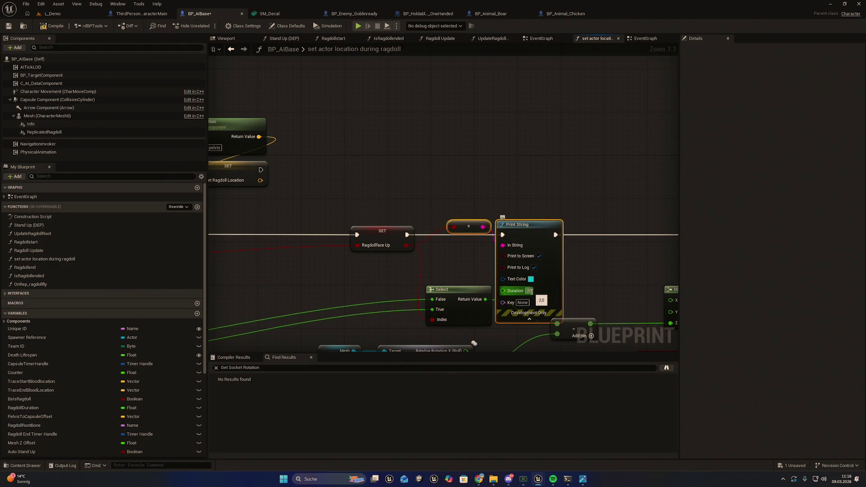
left_click(532, 291)
left_click(523, 215)
left_click_drag(468, 229, 466, 243)
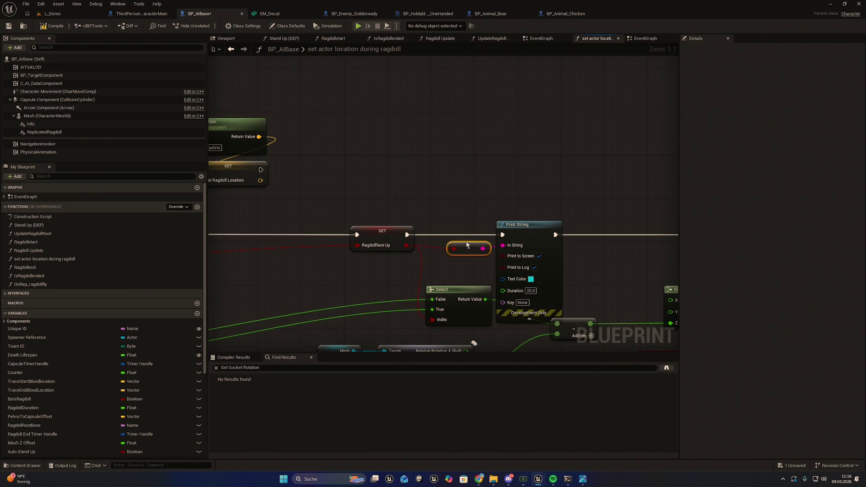
left_click(533, 224, "ctrl")
left_click_drag(532, 224, 571, 224)
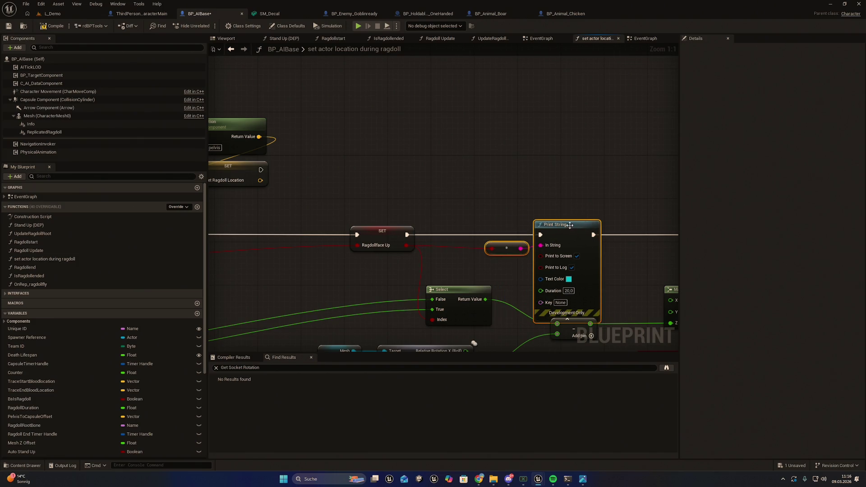
left_click_drag(616, 290, 595, 255)
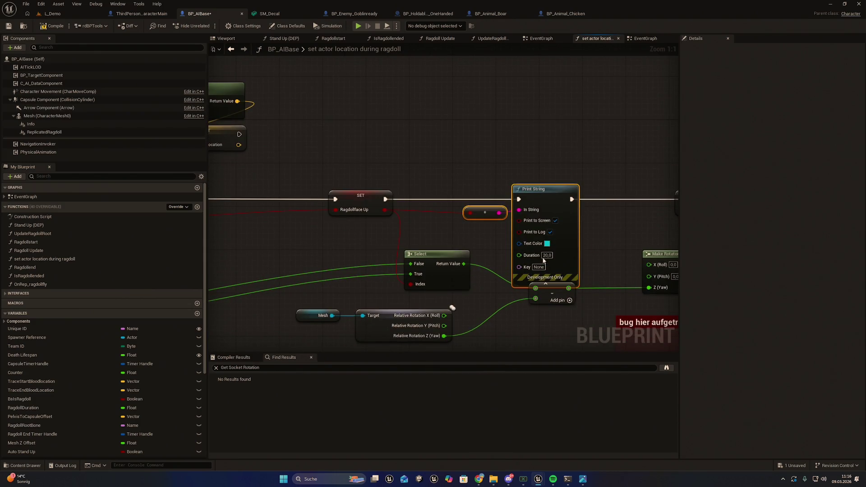
Step: Pan to the Make Rotator and Target Ragdoll Rotation setter beside the Print String
left_click_drag(464, 251, 365, 241)
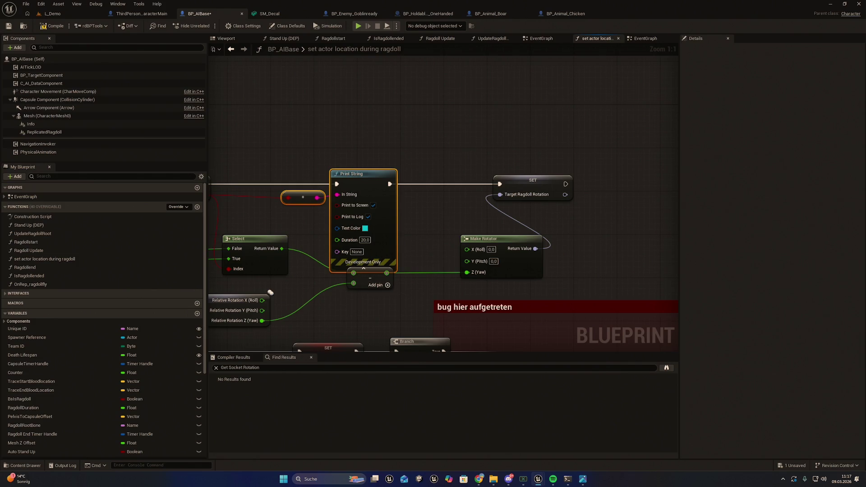
left_click_drag(413, 246, 447, 246)
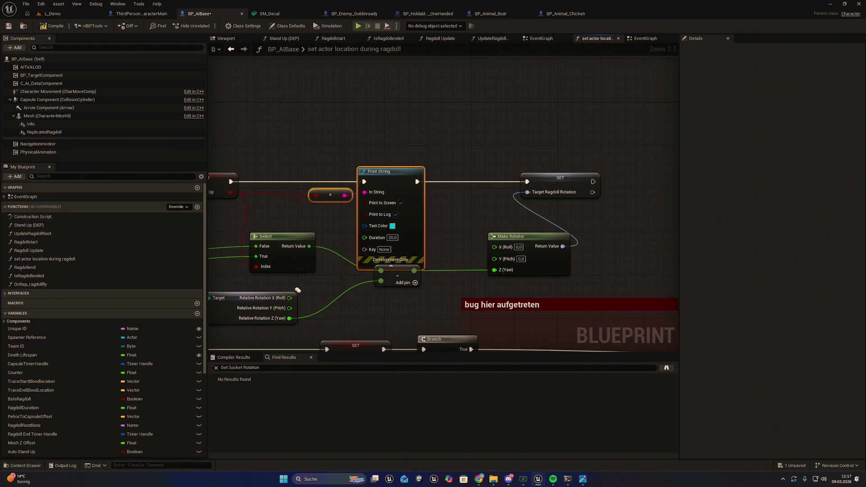
key("alt+Tab")
mouse_move(629, 197)
left_mouse_down()
mouse_move(543, 220)
mouse_move(556, 239)
left_mouse_up()
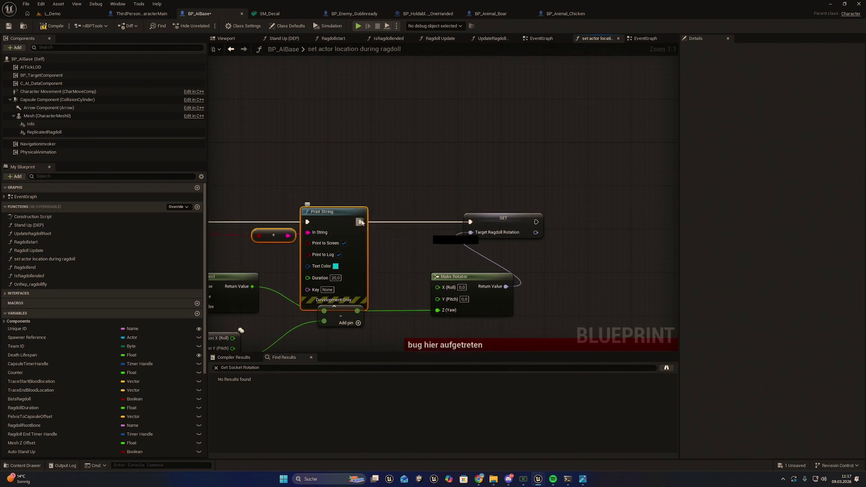
Step: Chain a second Print String after the first and move SET and Make Rotator right
left_click_drag(360, 222, 384, 208)
type("prii")
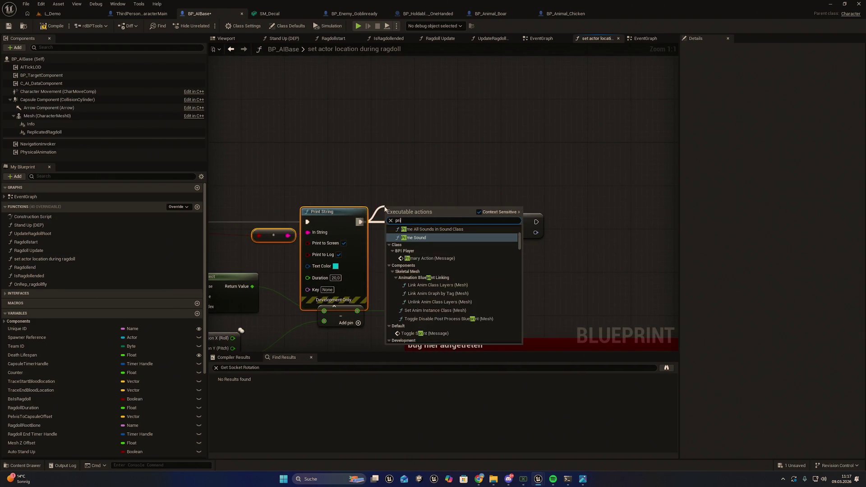
key("BackSpace")
key("Return")
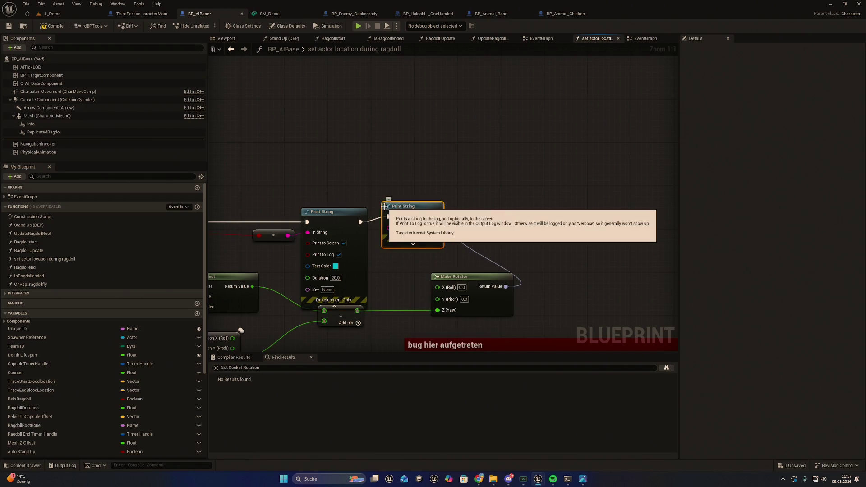
scroll(545, 167, "down", 2)
mouse_move(545, 178)
left_mouse_down()
mouse_move(495, 230)
mouse_move(494, 257)
left_mouse_up()
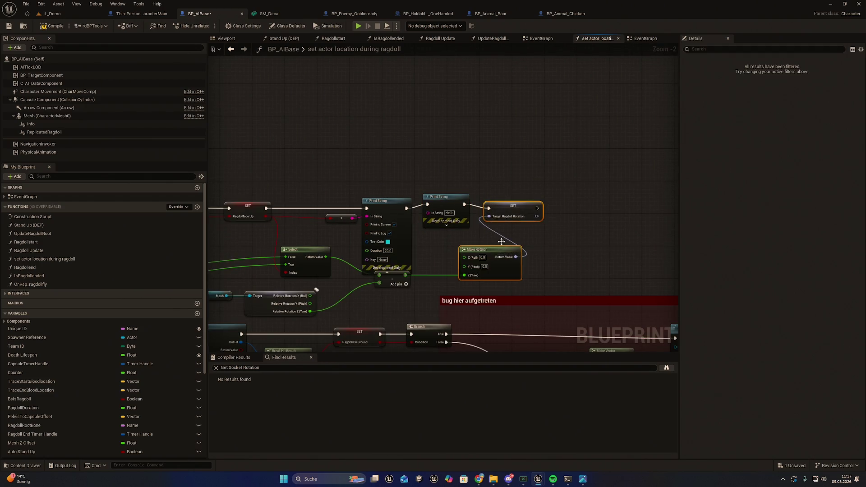
mouse_move(530, 204)
left_mouse_down()
mouse_move(691, 199)
mouse_move(609, 203)
mouse_move(627, 203)
left_mouse_up()
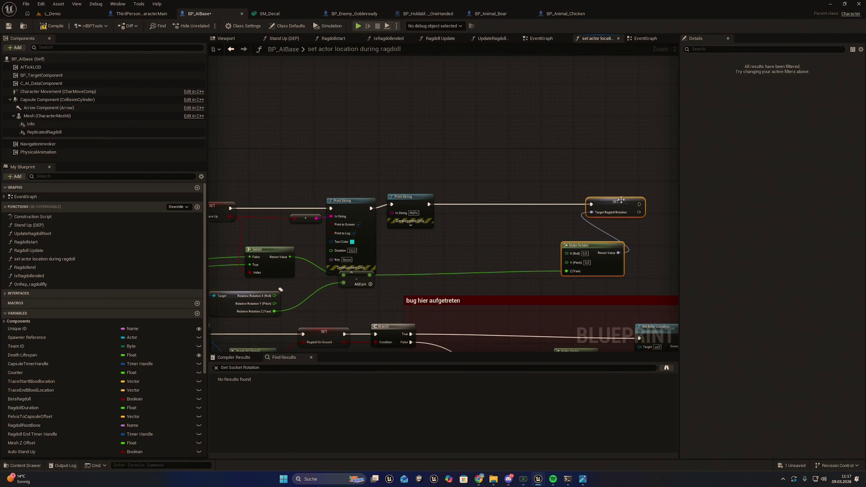
scroll(430, 223, "up", 1)
Step: Set the second Print String's Duration to 20 and reposition the Print String group
left_click(426, 228)
left_click(411, 253)
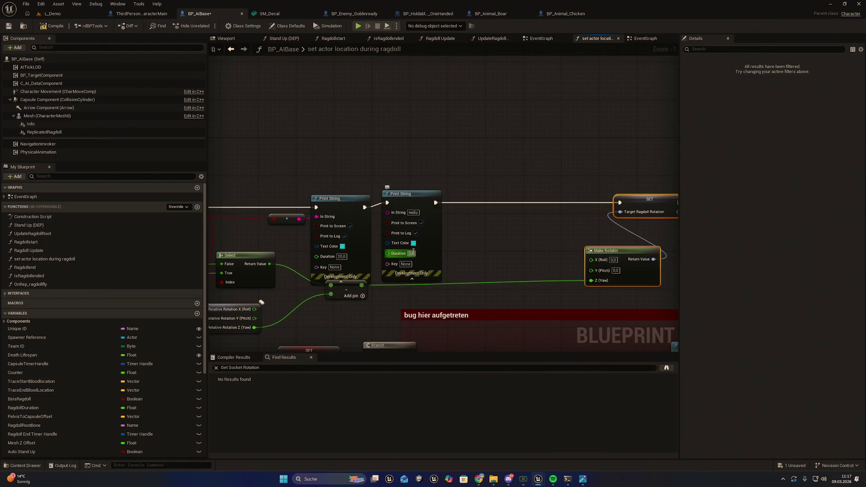
type("20")
key("Return")
left_click(467, 256)
left_click_drag(467, 255, 512, 249)
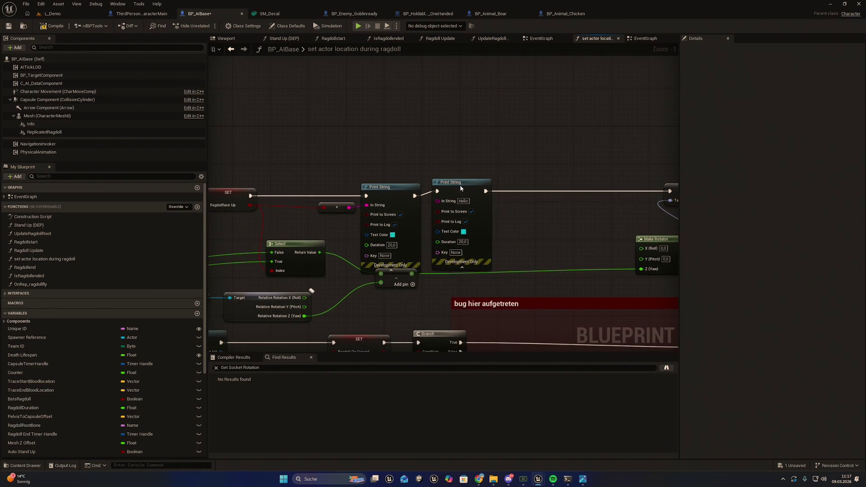
left_click_drag(483, 156, 339, 211)
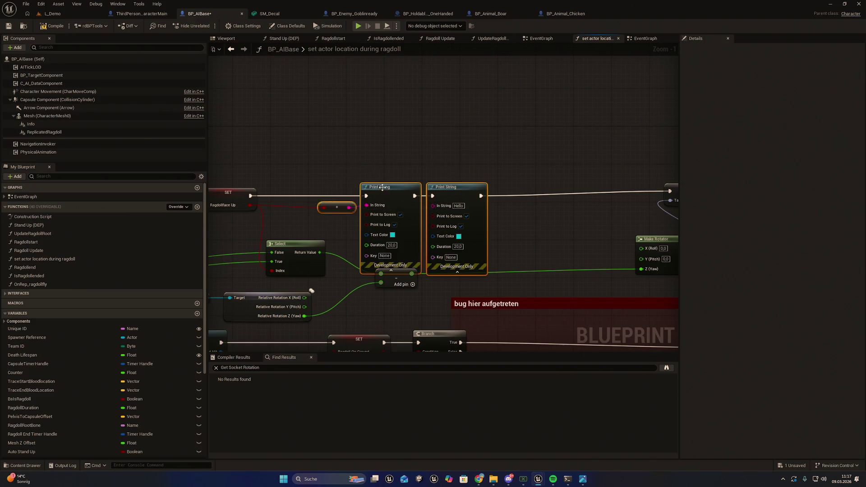
left_click_drag(379, 187, 412, 177)
left_click_drag(584, 224, 500, 218)
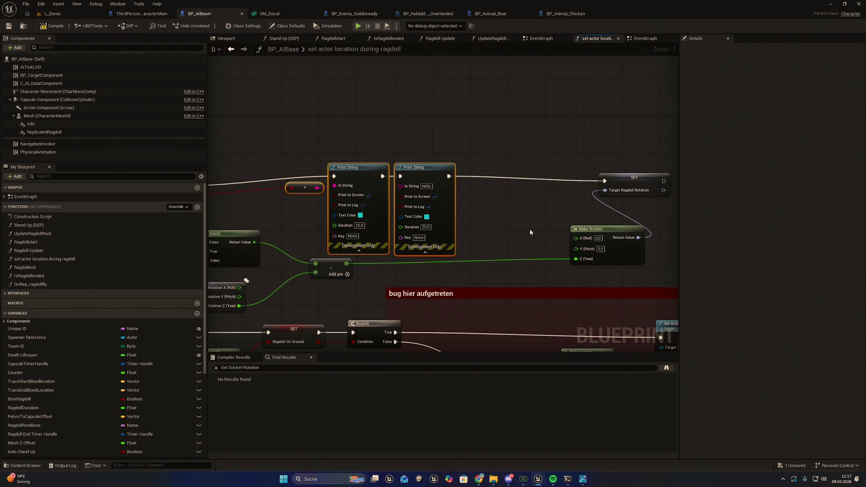
left_click_drag(529, 229, 497, 237)
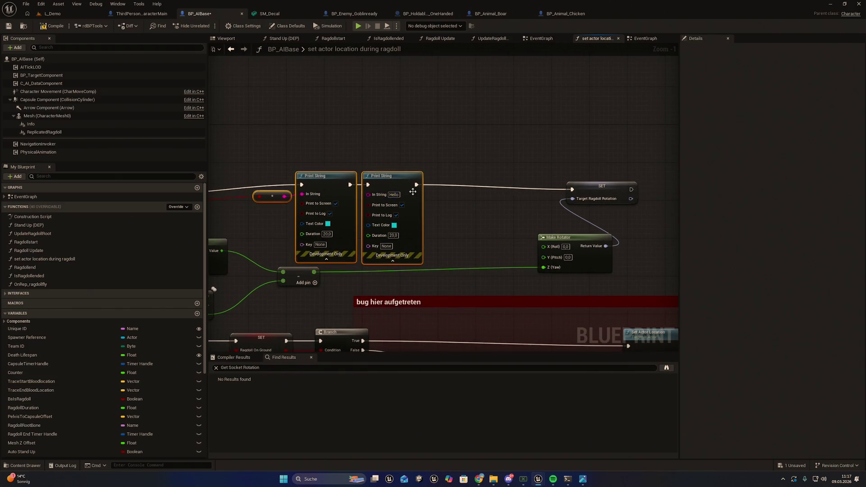
Step: Add a third Print String before SET with a 20,0 second Duration
left_click_drag(416, 184, 444, 183)
type("prin")
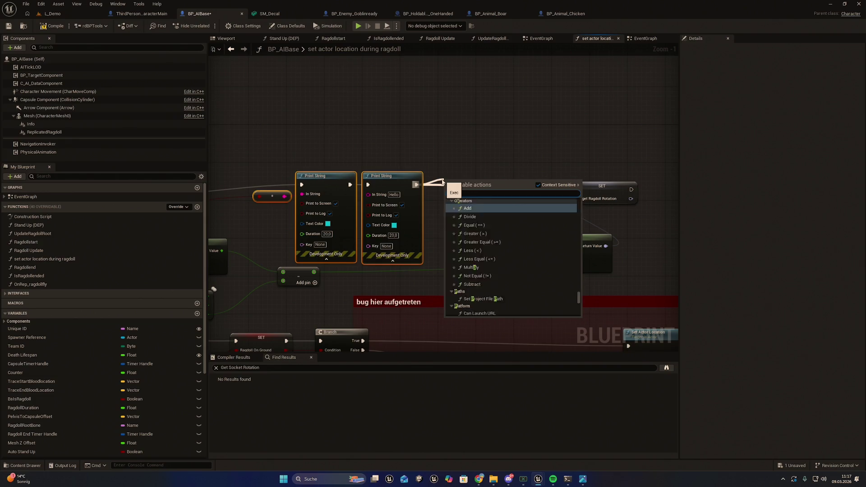
key("Return")
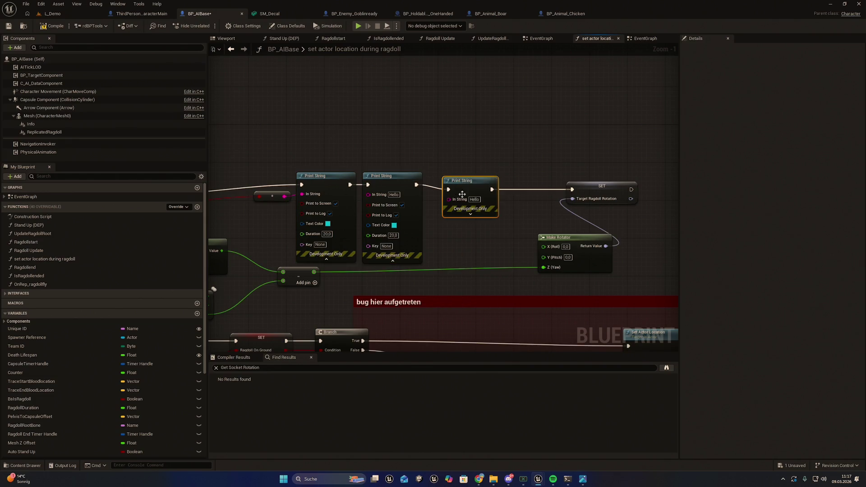
left_click_drag(460, 180, 451, 175)
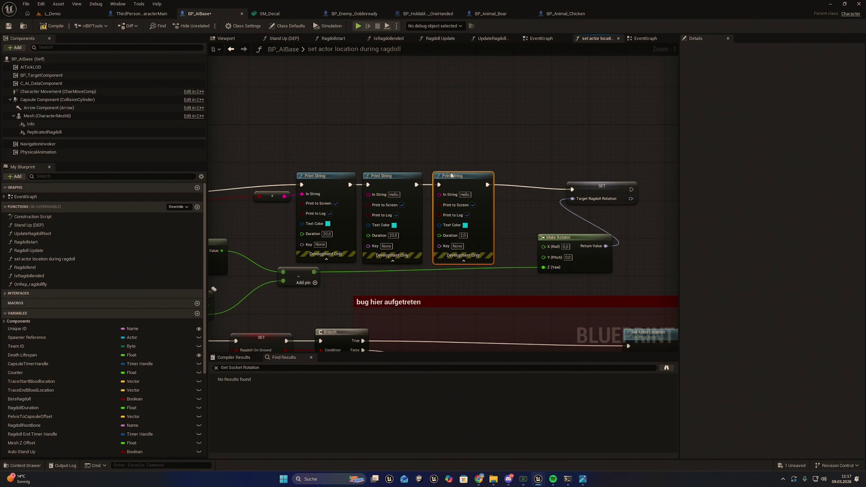
left_click(463, 236)
type("20,0")
left_click(450, 139)
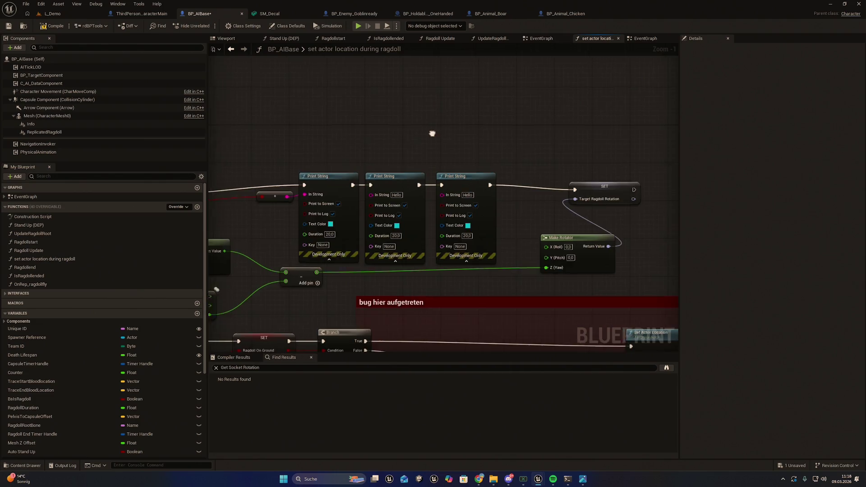
left_click_drag(324, 144, 460, 136)
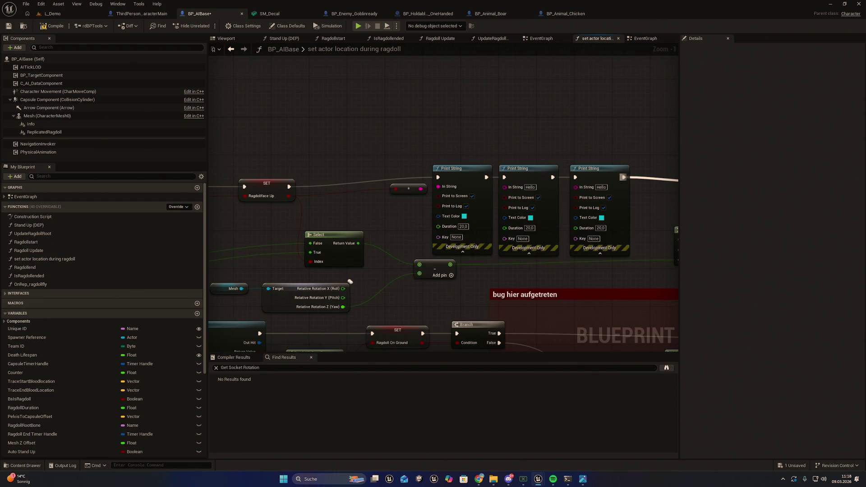
mouse_move(440, 239)
left_mouse_down()
mouse_move(292, 234)
mouse_move(307, 234)
left_mouse_up()
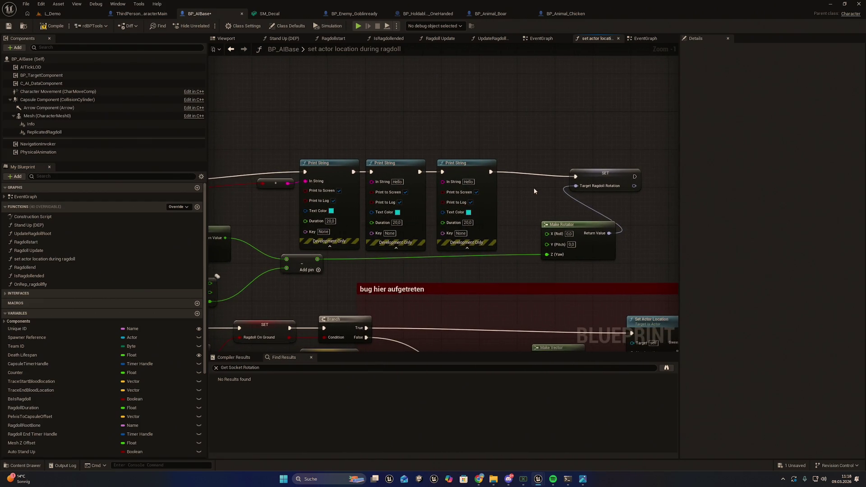
left_click_drag(534, 191, 526, 199)
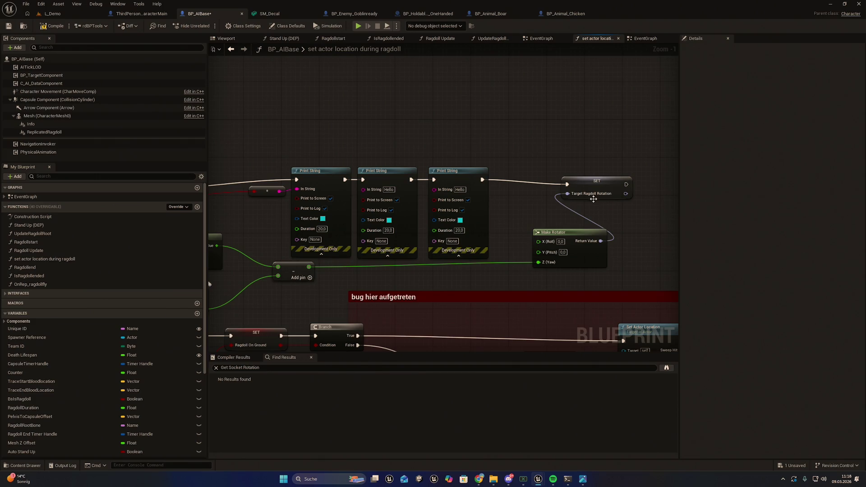
left_click_drag(492, 172, 481, 176)
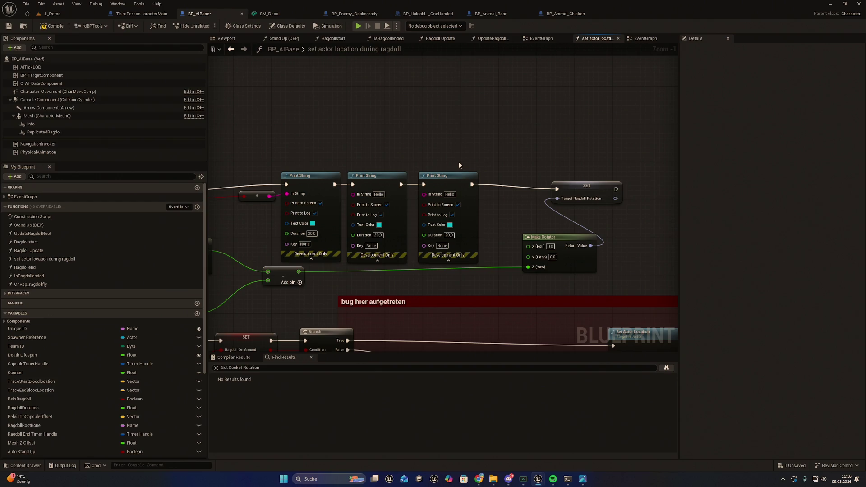
mouse_move(463, 174)
left_mouse_down()
mouse_move(587, 144)
mouse_move(667, 178)
mouse_move(638, 160)
mouse_move(653, 156)
left_mouse_up()
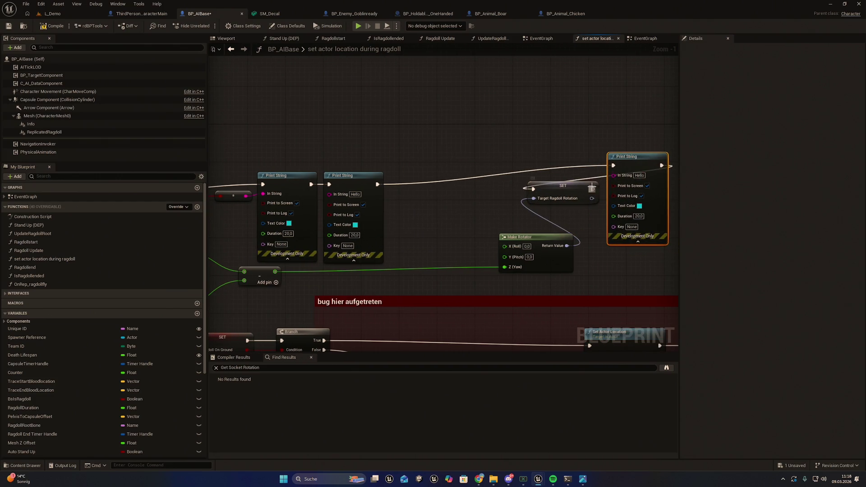
Step: Rewire exec so the second Print String feeds SET and the third runs after it
left_click_drag(592, 189, 613, 166)
mouse_move(377, 184)
left_mouse_down()
mouse_move(469, 194)
mouse_move(533, 189)
left_mouse_up()
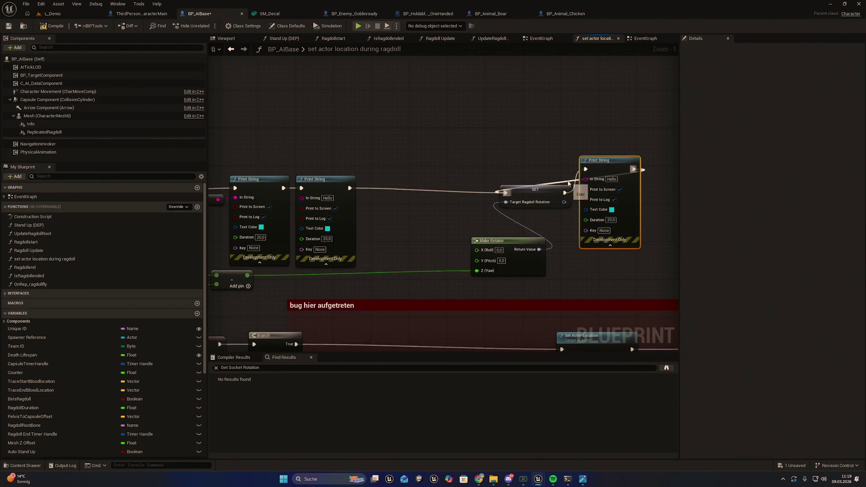
left_click(569, 183)
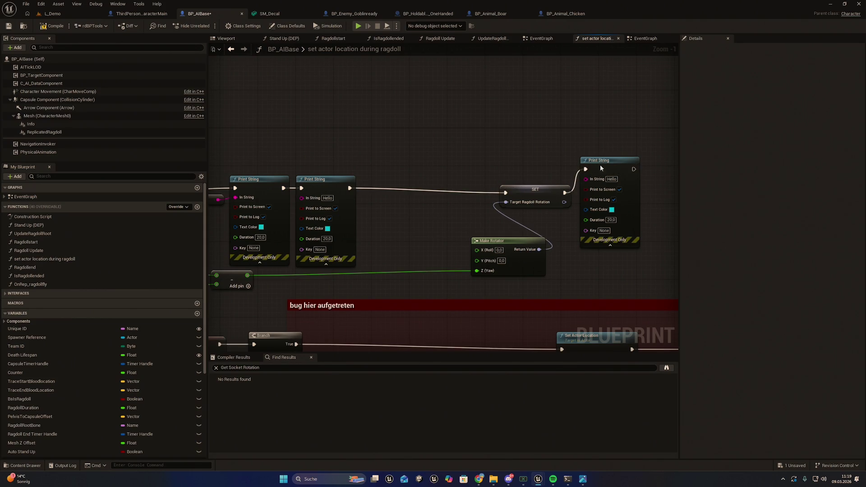
left_click_drag(600, 164, 608, 186)
Step: Feed Target Ragdoll Rotation into the third Print String's In String through a conversion node
mouse_move(564, 202)
left_mouse_down()
mouse_move(595, 202)
mouse_move(574, 217)
left_mouse_up()
left_click_drag(480, 183, 439, 165)
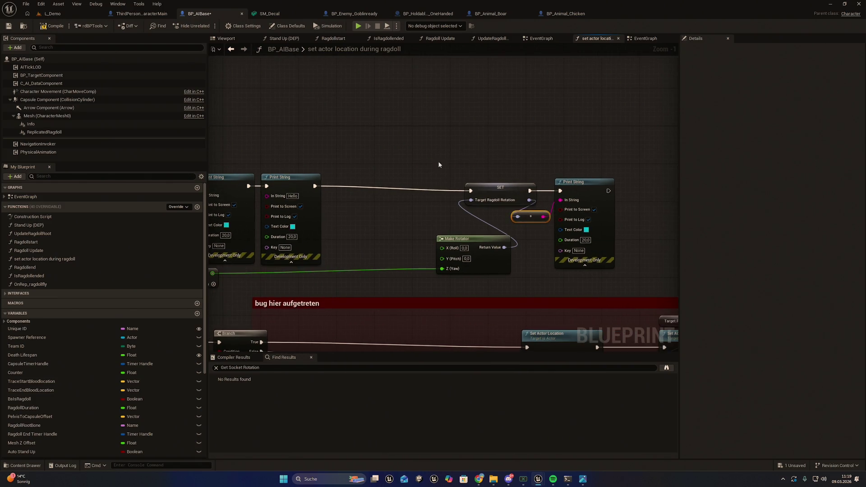
left_click_drag(608, 172, 539, 225)
mouse_move(574, 183)
left_mouse_down()
mouse_move(619, 183)
mouse_move(549, 168)
left_mouse_up()
left_click(591, 175)
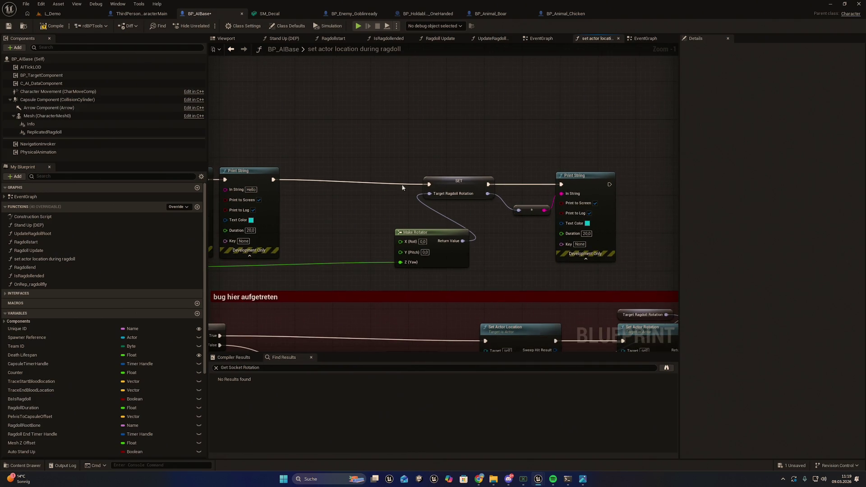
left_click_drag(403, 188, 419, 203)
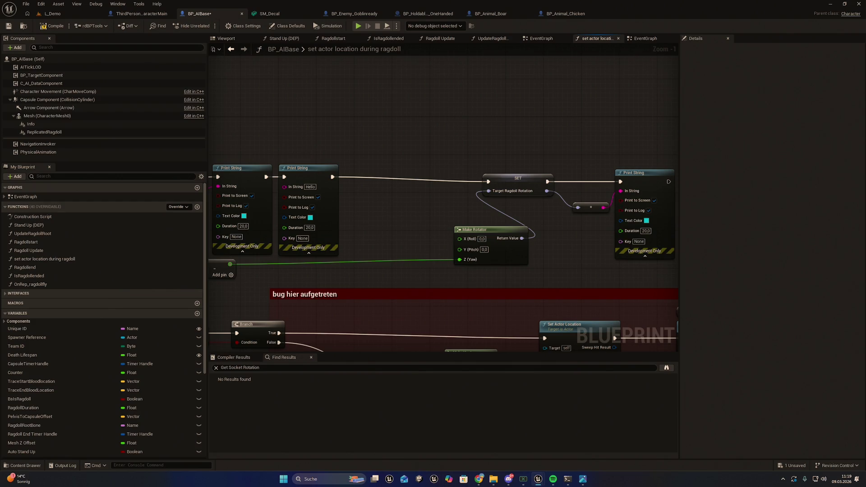
Step: Review the Branch, Set Actor Location and Print String nodes along the ragdoll graph
key("alt+Tab")
mouse_move(398, 298)
left_mouse_down()
mouse_move(497, 265)
mouse_move(515, 245)
mouse_move(650, 253)
mouse_move(479, 256)
left_mouse_up()
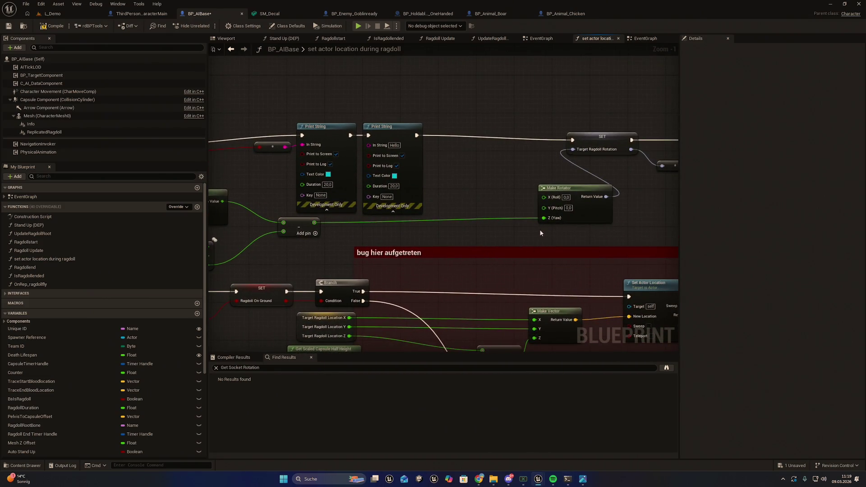
mouse_move(539, 229)
left_mouse_down()
mouse_move(557, 224)
mouse_move(496, 229)
left_mouse_up()
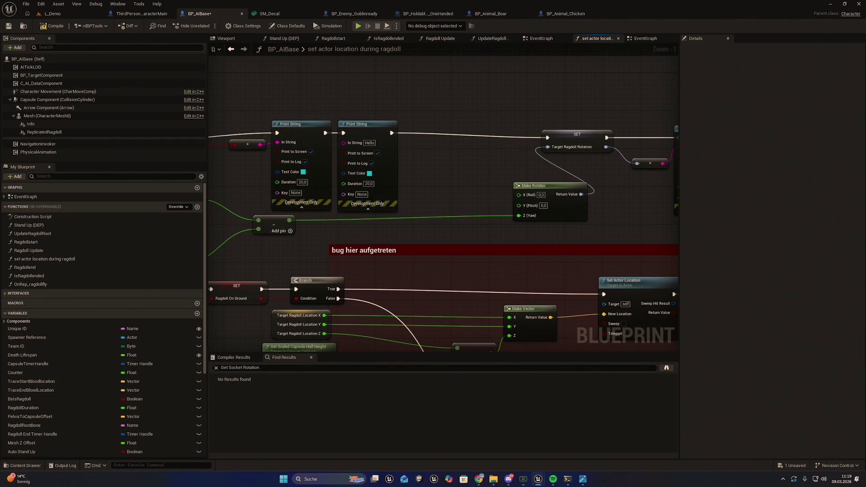
key("alt+Tab")
left_click_drag(610, 199, 480, 200)
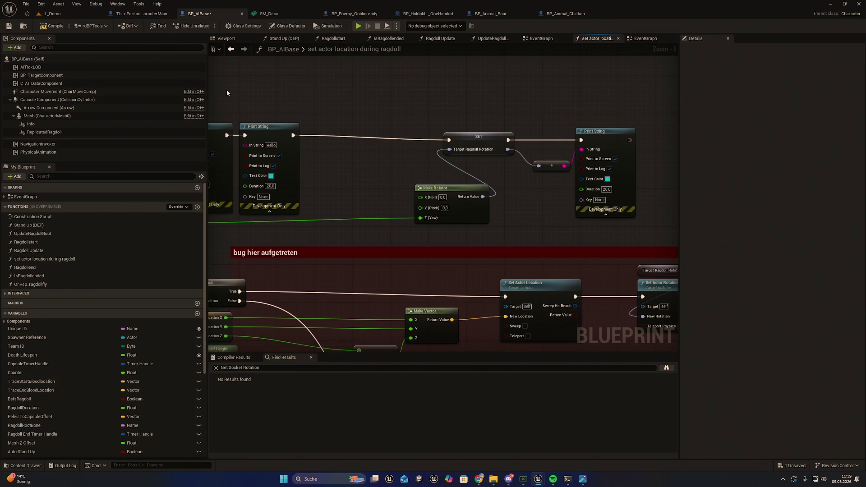
key("alt+Tab")
left_click_drag(410, 161, 485, 172)
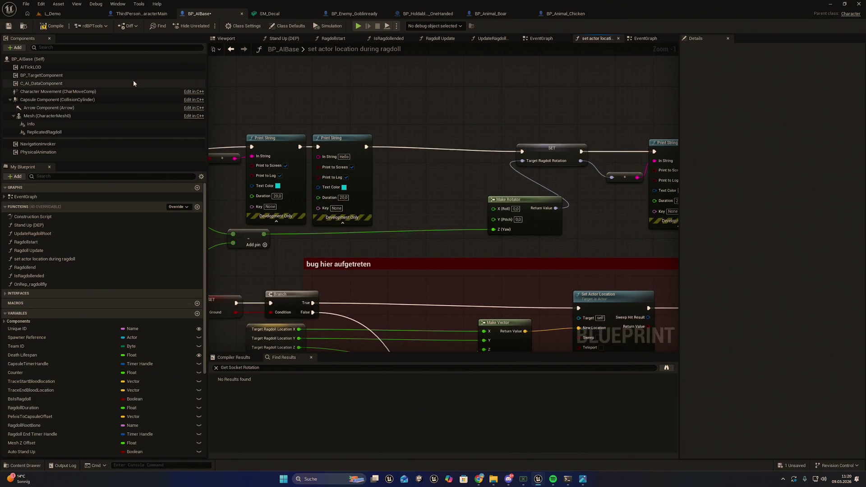